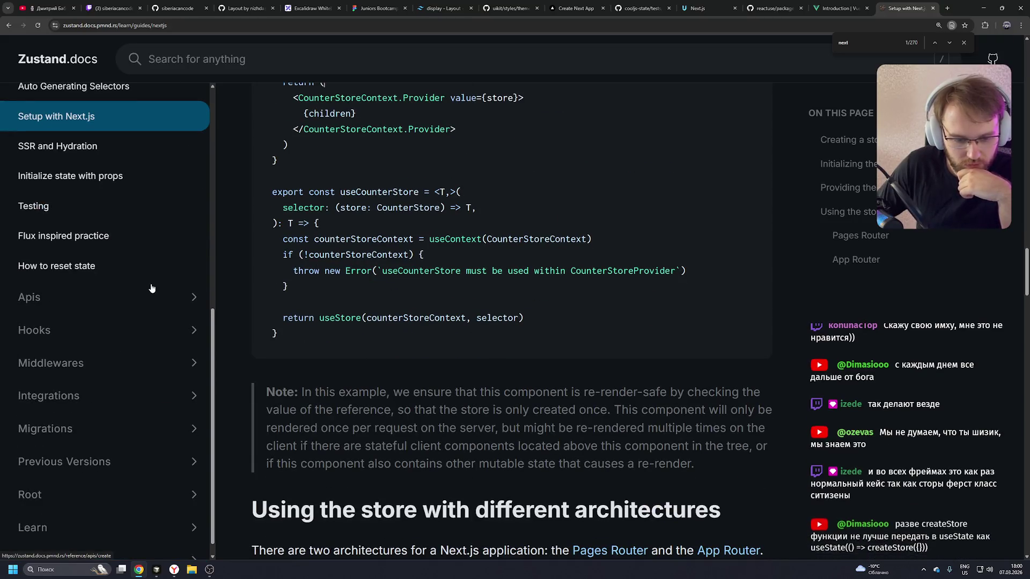
Step: Return to Zustand's Setup with Next.js guide and review its store provider and Pages Router useCounterStore example
click(128, 389)
key(alt+Left)
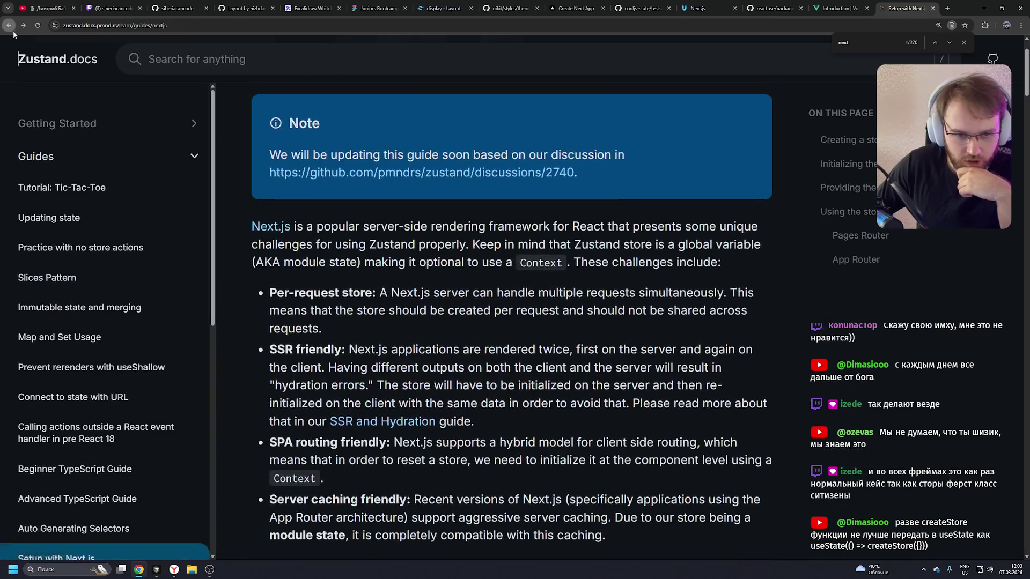
scroll(810, 234, down, 15)
scroll(624, 243, down, 20)
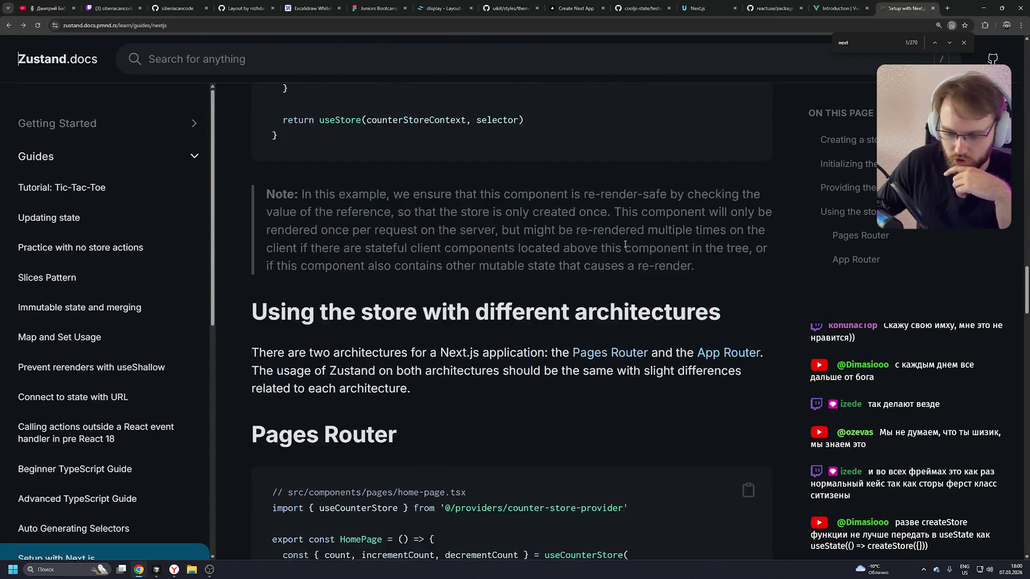
mouse_move(290, 266)
mouse_down()
mouse_move(293, 249)
mouse_move(263, 232)
mouse_up()
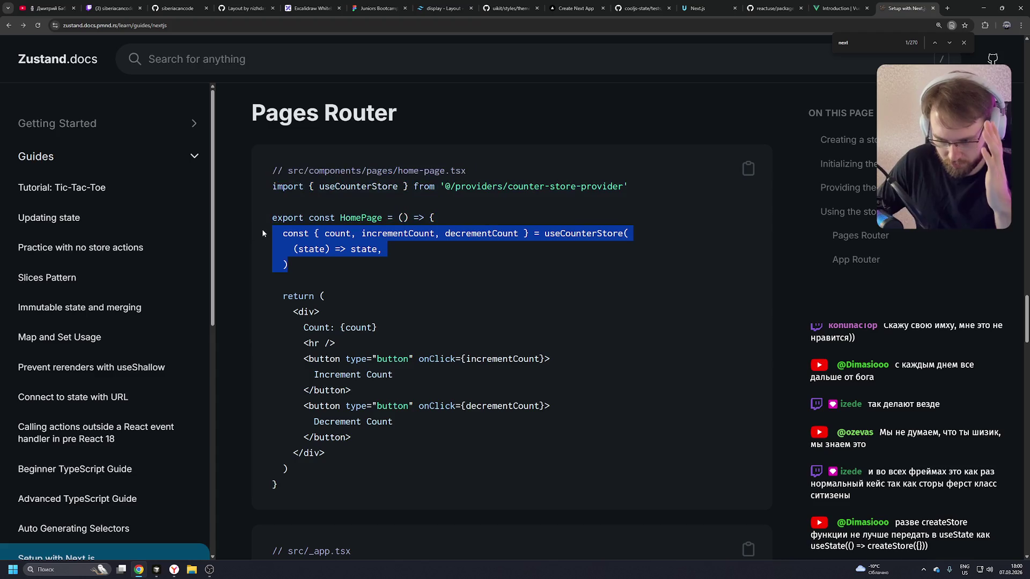
click(445, 270)
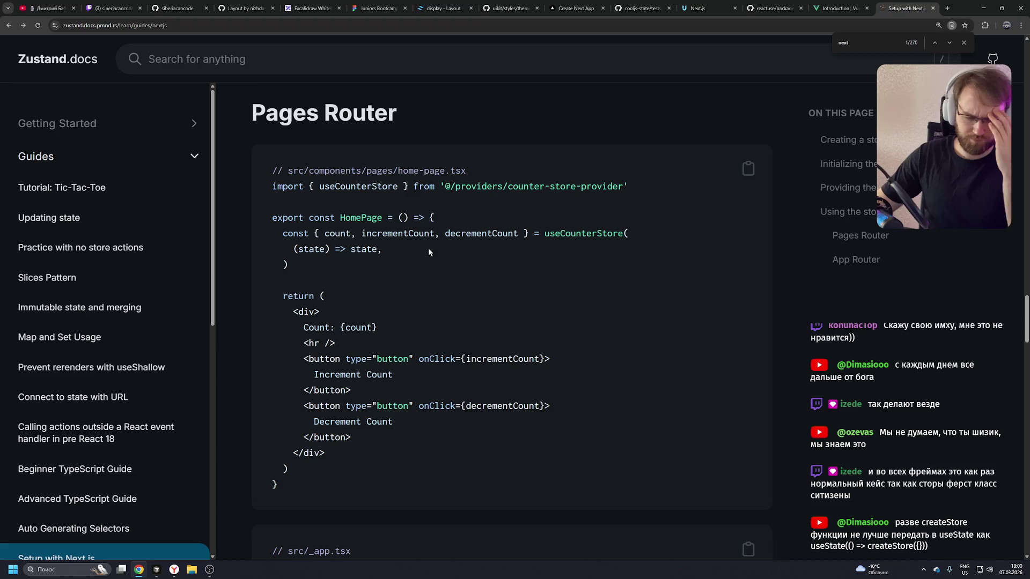
scroll(407, 277, up, 10)
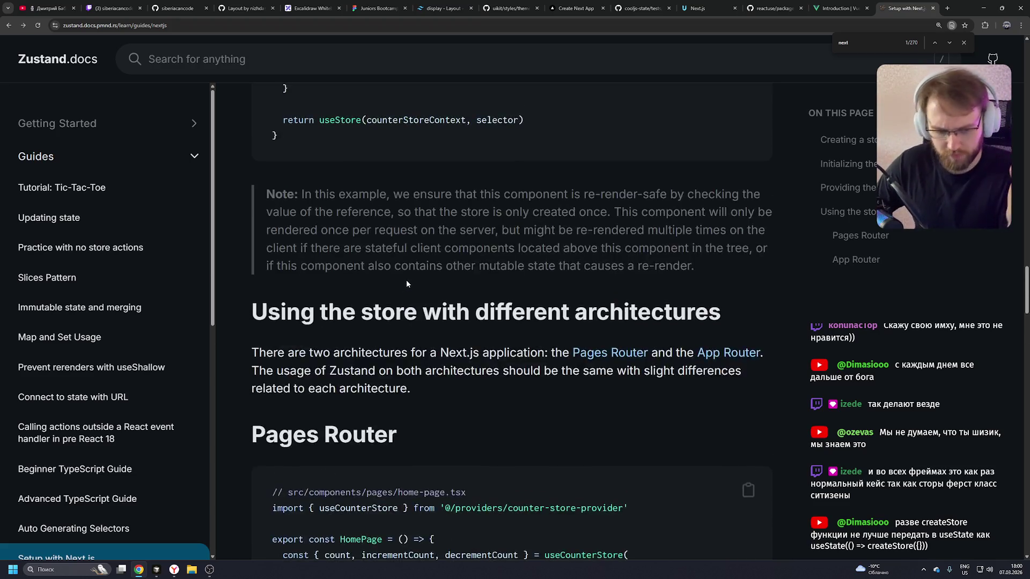
scroll(415, 278, up, 4)
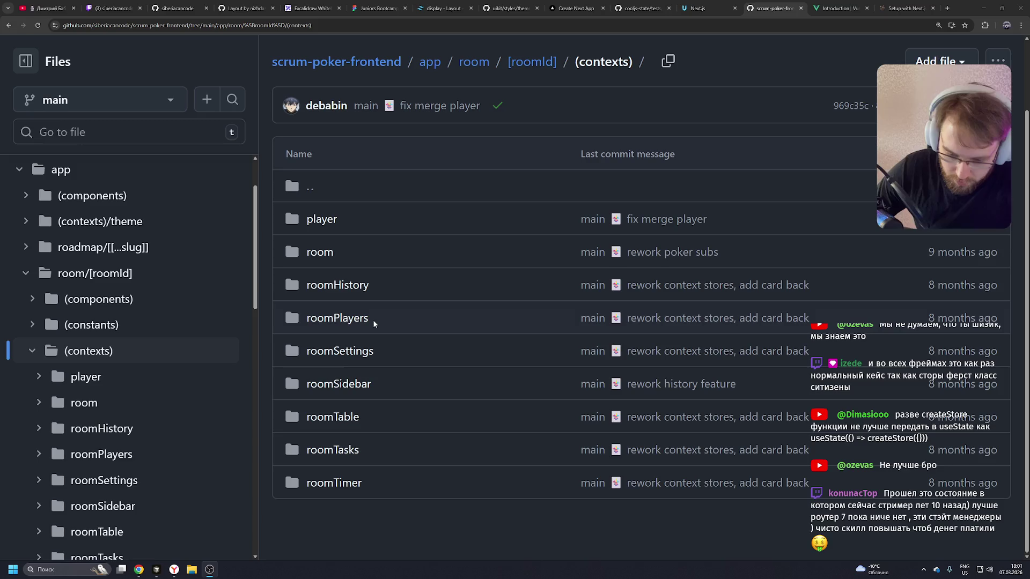
Step: Open roomTasks' RoomTasksProvider.tsx and highlight the createStore call and useGetTasksLazyQuery on lines 26–30
click(354, 451)
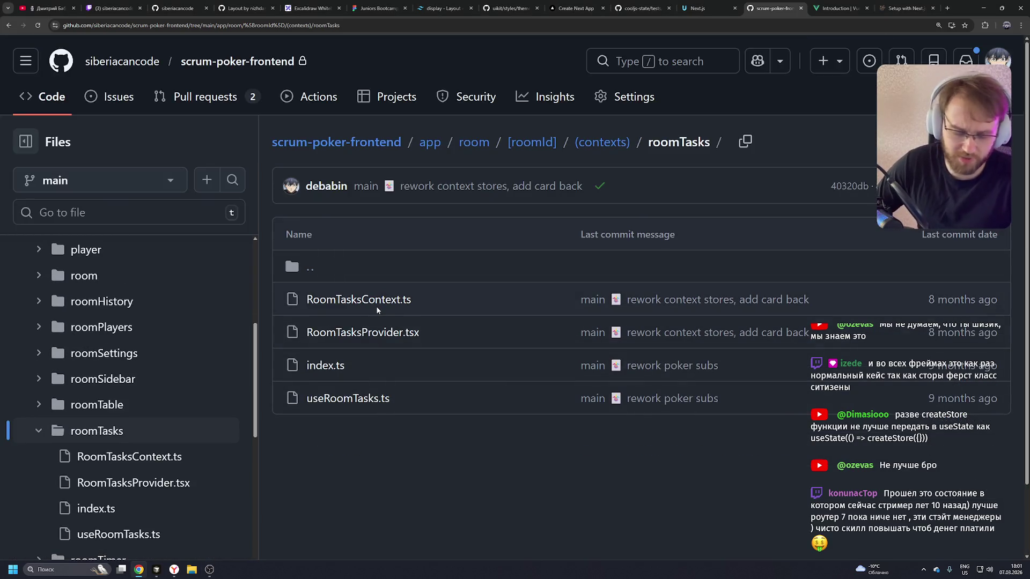
click(365, 332)
scroll(517, 319, down, 4)
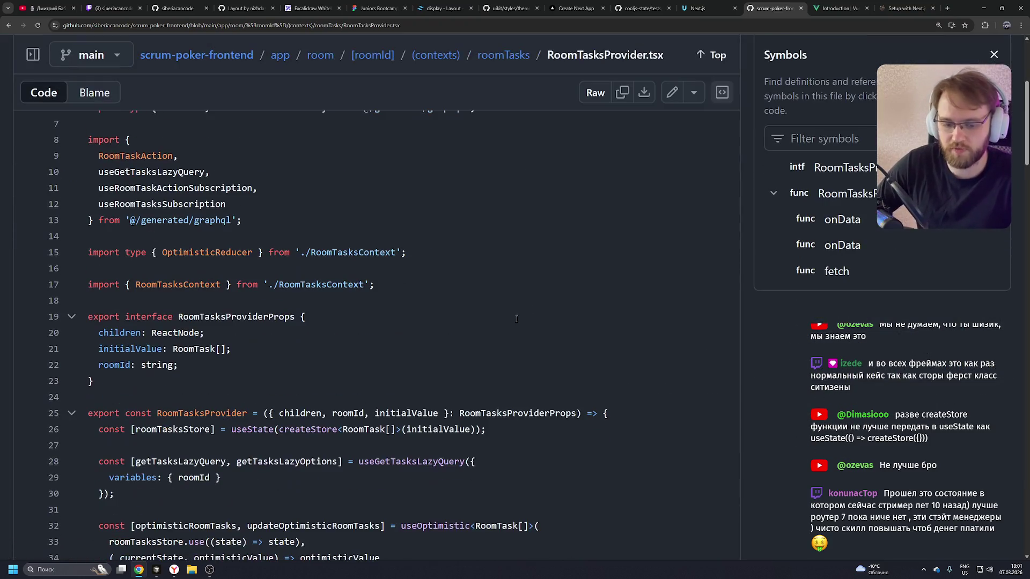
scroll(289, 362, down, 2)
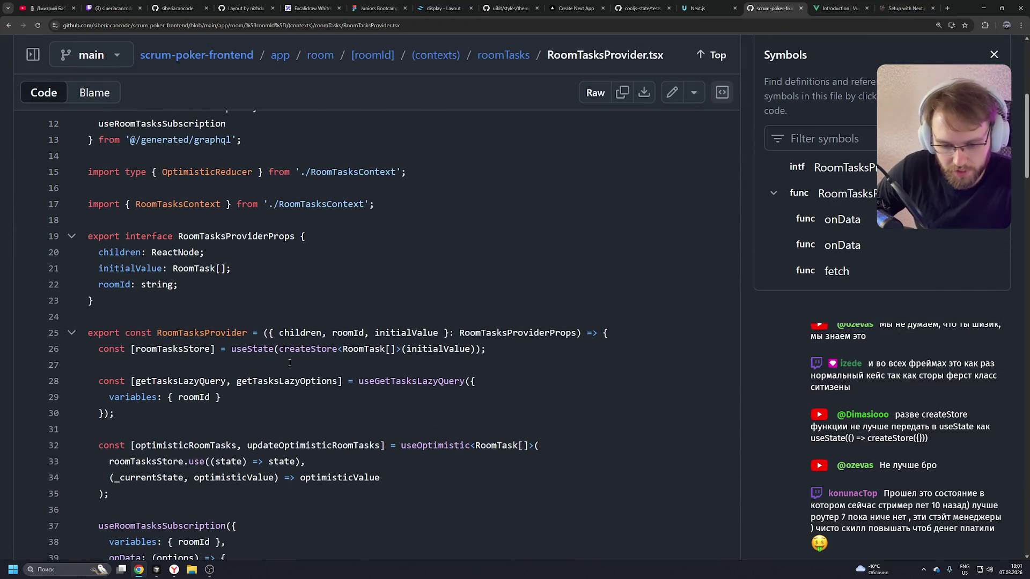
drag(281, 351, 488, 351)
click(344, 357)
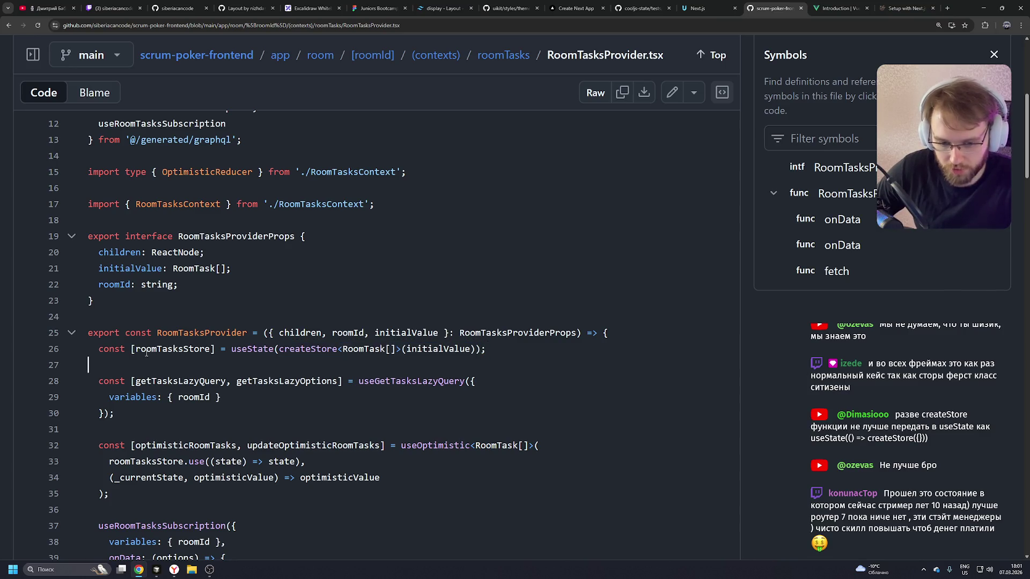
drag(101, 351, 491, 352)
mouse_move(99, 382)
mouse_down()
mouse_move(223, 400)
mouse_move(116, 415)
mouse_up()
drag(476, 382, 348, 382)
click(114, 414)
Step: Highlight the task subscription handler and the store update on line 41
scroll(236, 347, down, 4)
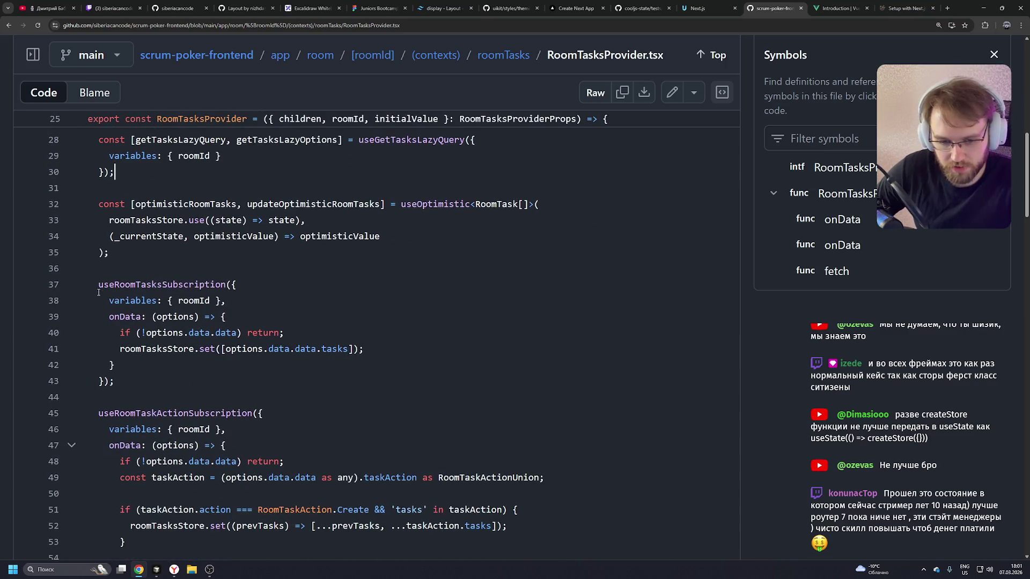
scroll(125, 315, down, 2)
mouse_move(88, 207)
mouse_down()
mouse_move(322, 292)
mouse_move(376, 354)
mouse_up()
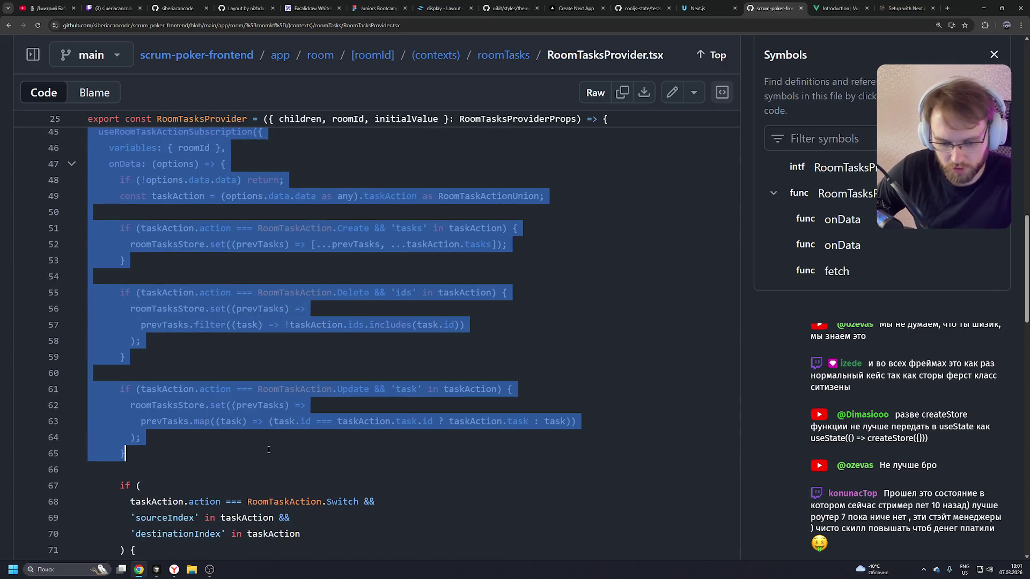
click(388, 318)
scroll(388, 318, down, 5)
scroll(388, 318, down, 7)
scroll(375, 318, up, 15)
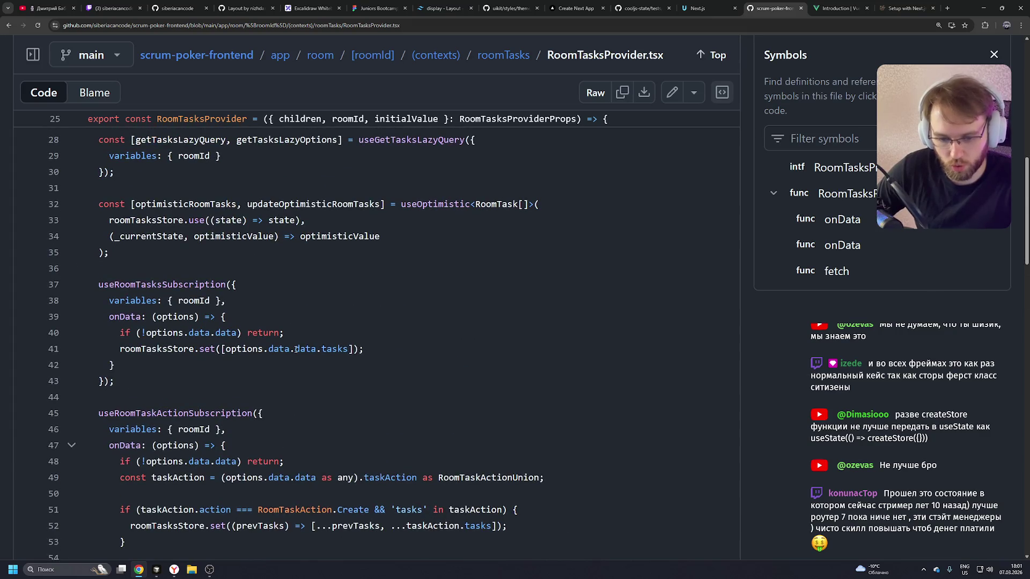
drag(109, 352, 365, 349)
click(365, 349)
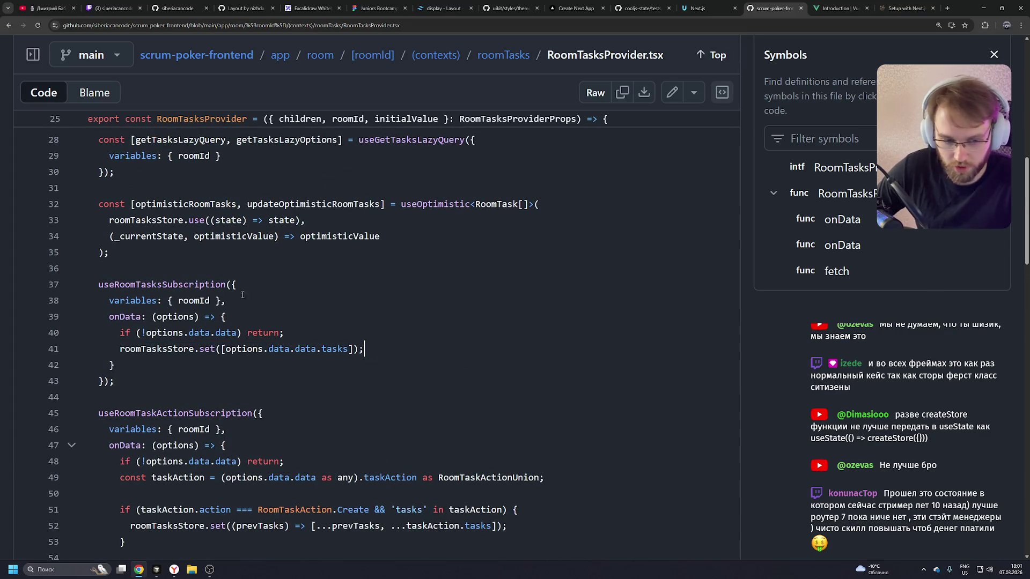
Step: Highlight the store and value entries of the useMemo context value on lines 128–129
scroll(293, 307, down, 20)
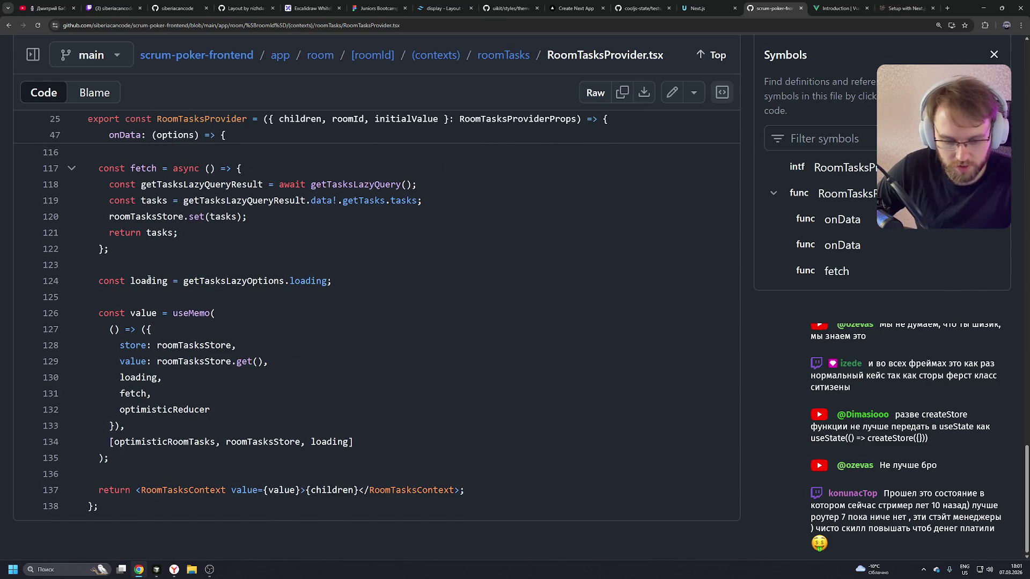
mouse_move(115, 341)
mouse_down()
mouse_move(237, 347)
mouse_move(270, 362)
mouse_up()
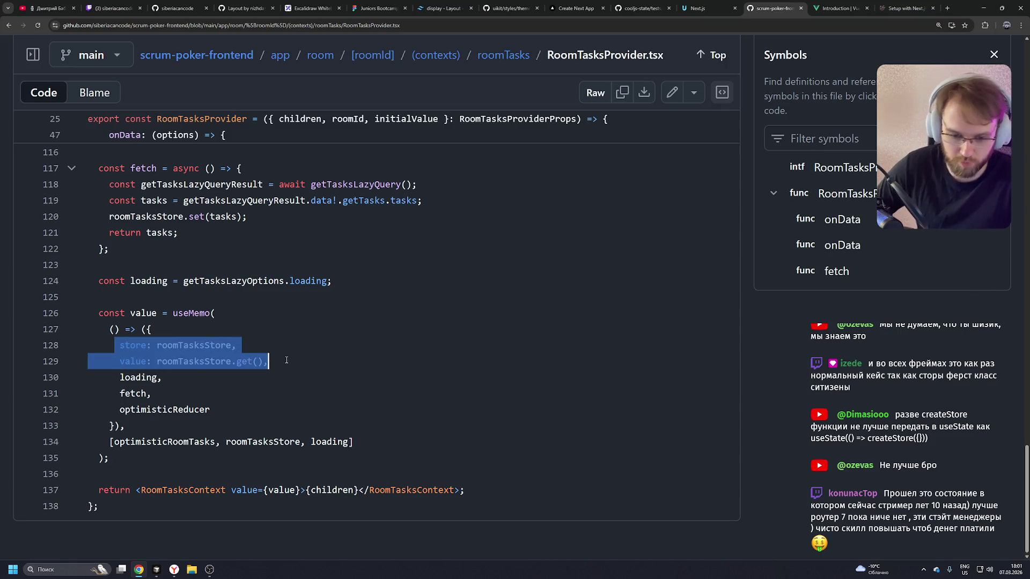
click(290, 359)
mouse_move(116, 345)
mouse_down()
mouse_move(242, 345)
mouse_move(121, 363)
mouse_up()
click(243, 345)
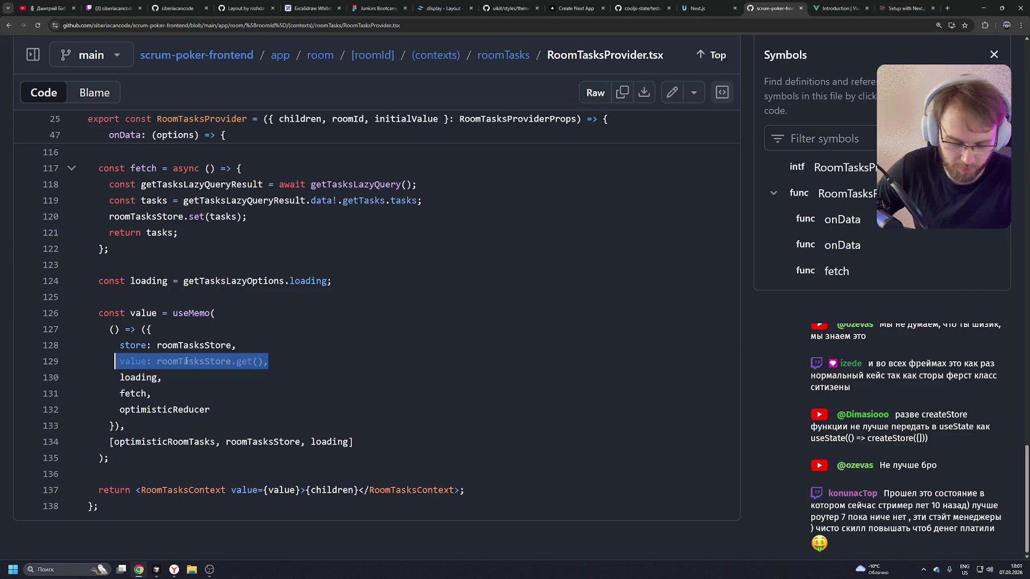
Step: Bring up Component.tsx and scroll past ThemeContextProvider and ScopeContextProvider down to FirstChild
click(156, 570)
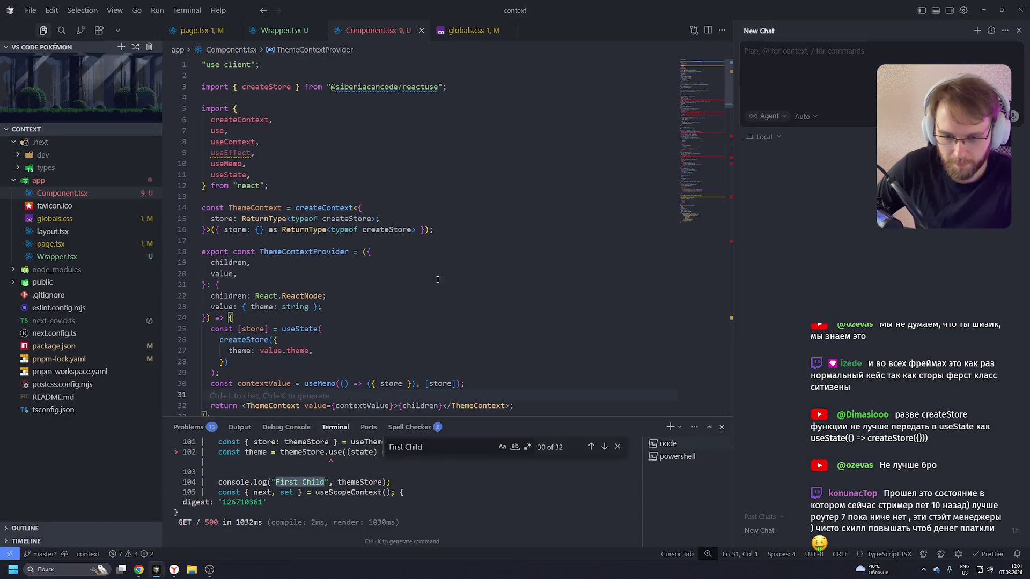
scroll(370, 261, down, 5)
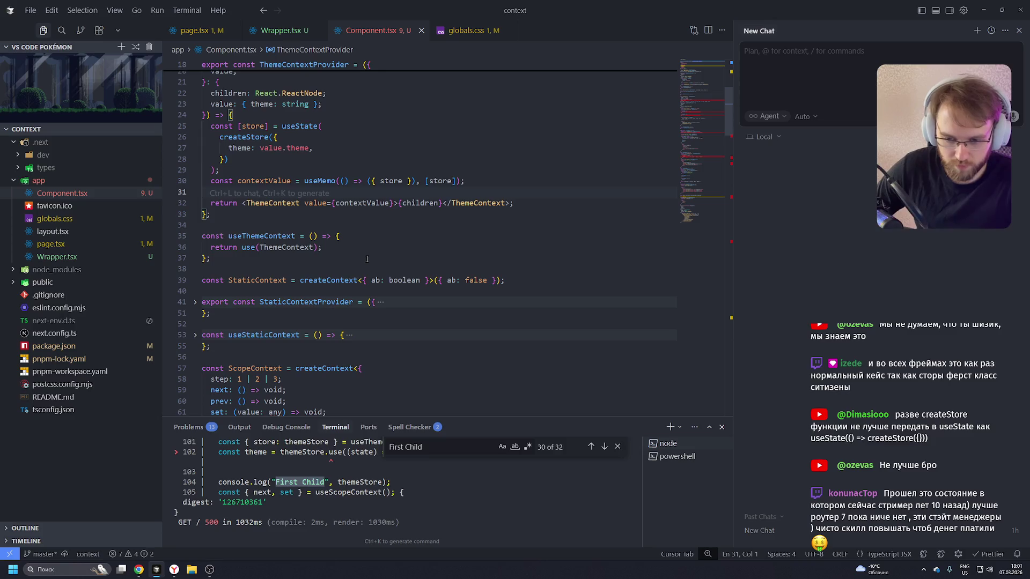
scroll(365, 259, down, 4)
scroll(364, 259, down, 5)
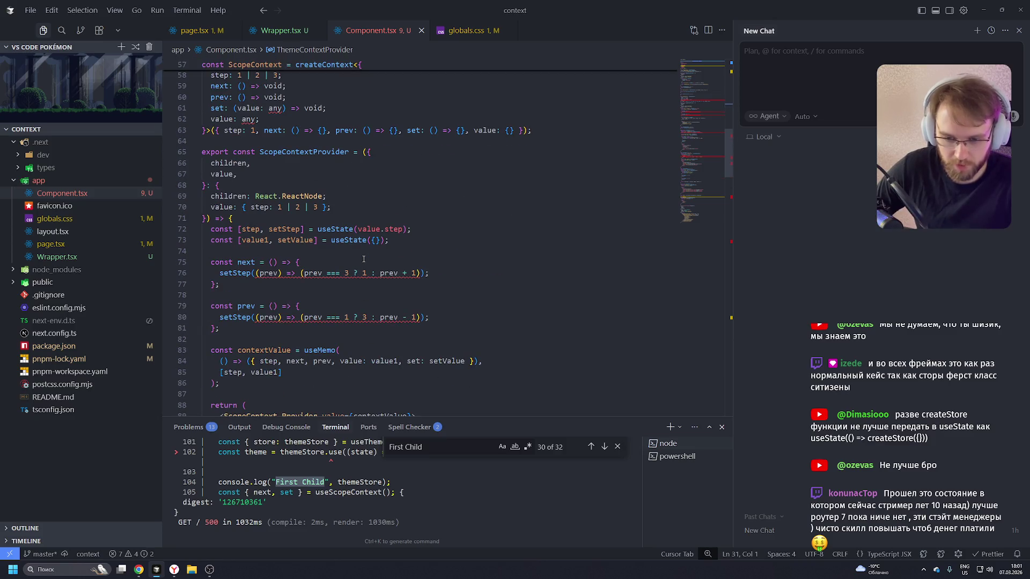
scroll(364, 259, down, 5)
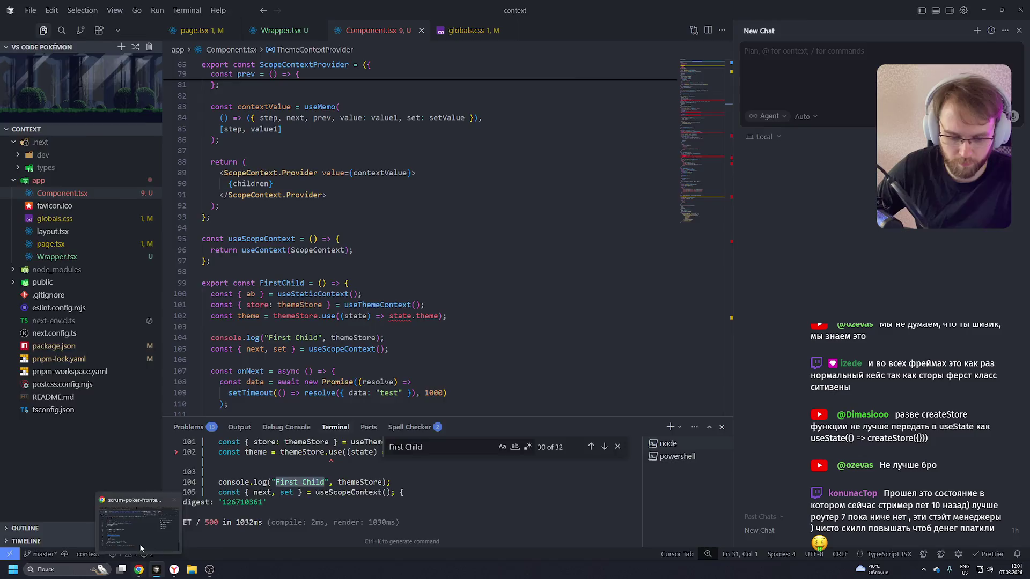
click(138, 570)
click(697, 8)
Step: Find useLocalStorage in the reactuse docs and increment its demo count to 1
key(ctrl+f)
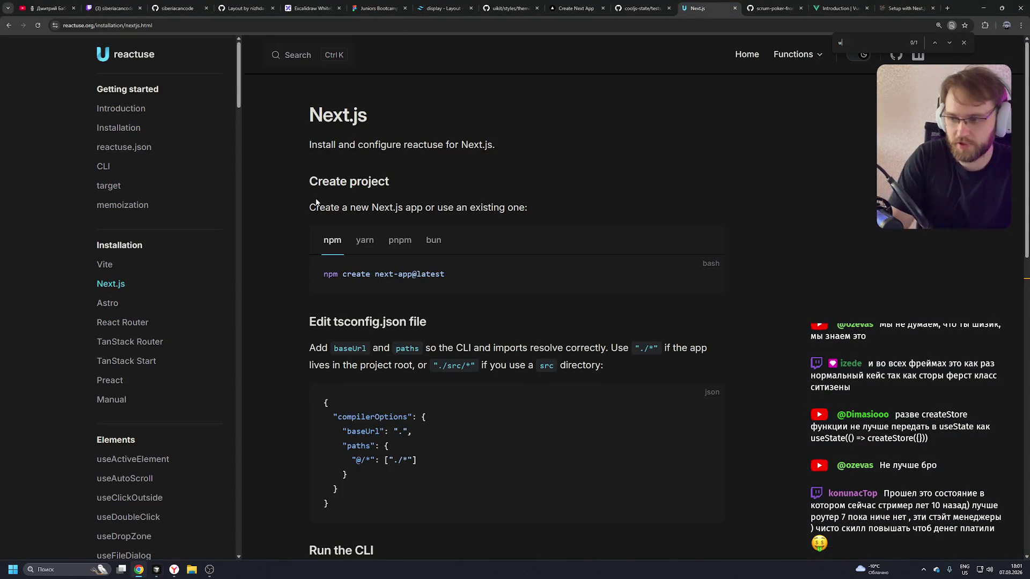
text(useLocal)
click(146, 298)
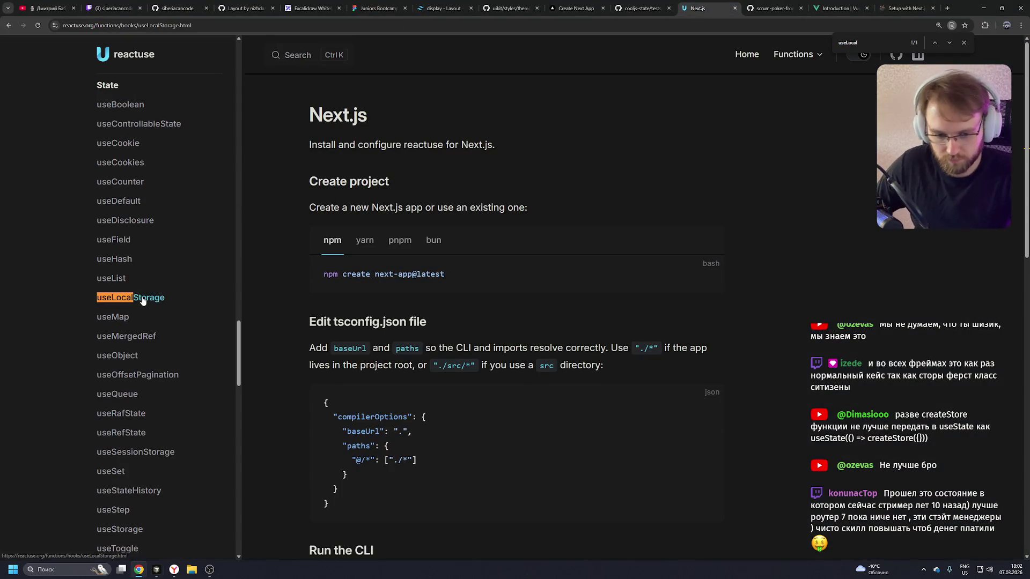
scroll(494, 243, down, 3)
click(368, 245)
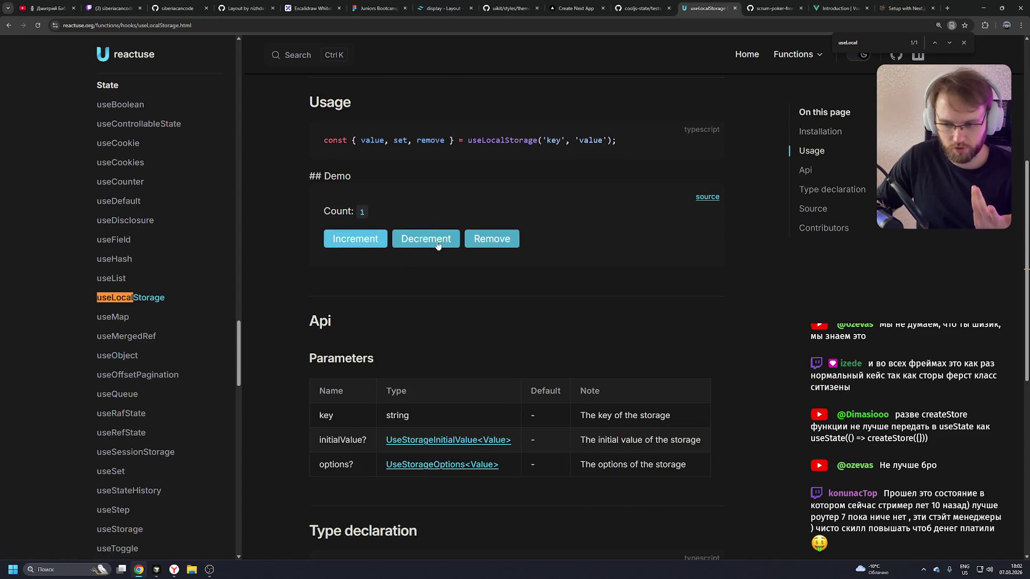
scroll(565, 223, up, 1)
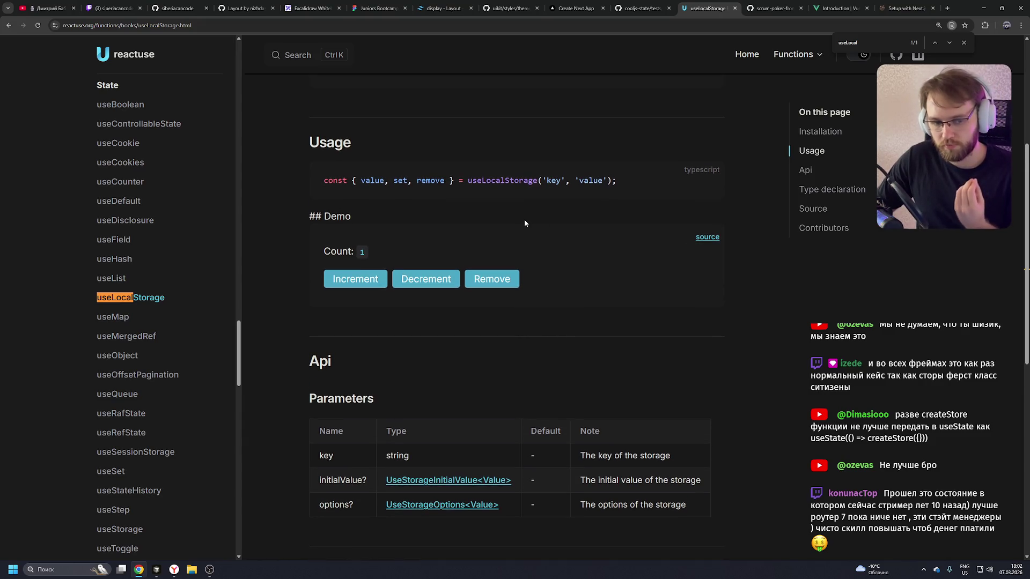
mouse_move(156, 570)
click(155, 540)
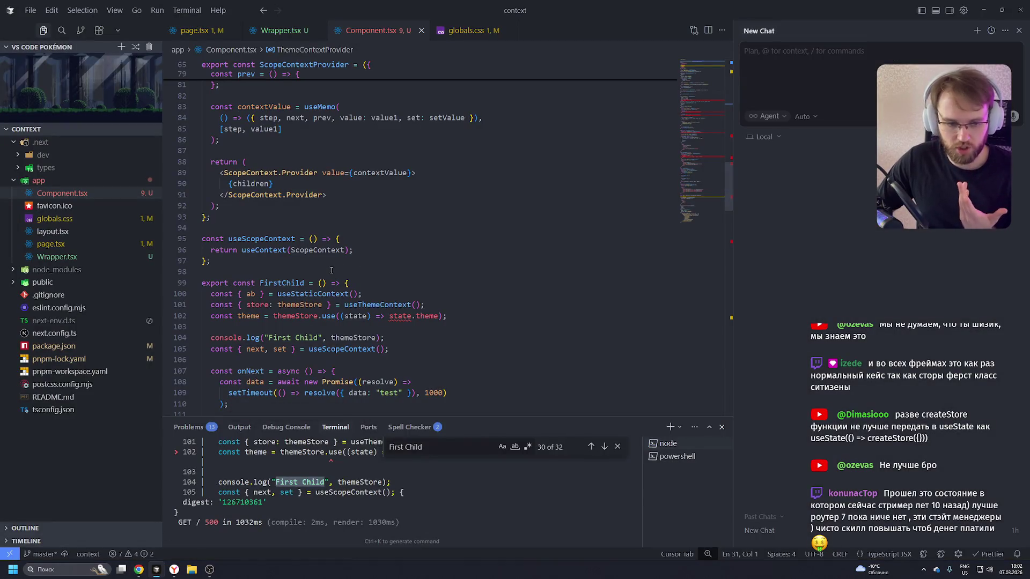
Step: Add a trial localStorage.setItem theme line inside FirstChild's onNext handler
scroll(332, 271, down, 3)
click(242, 259)
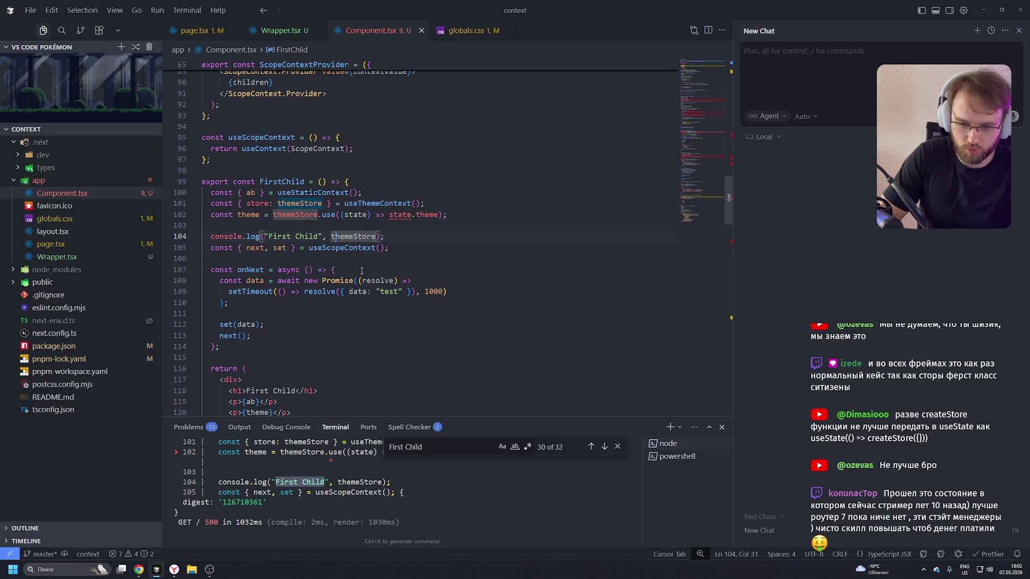
click(361, 270)
key(Return)
text(localStorage/)
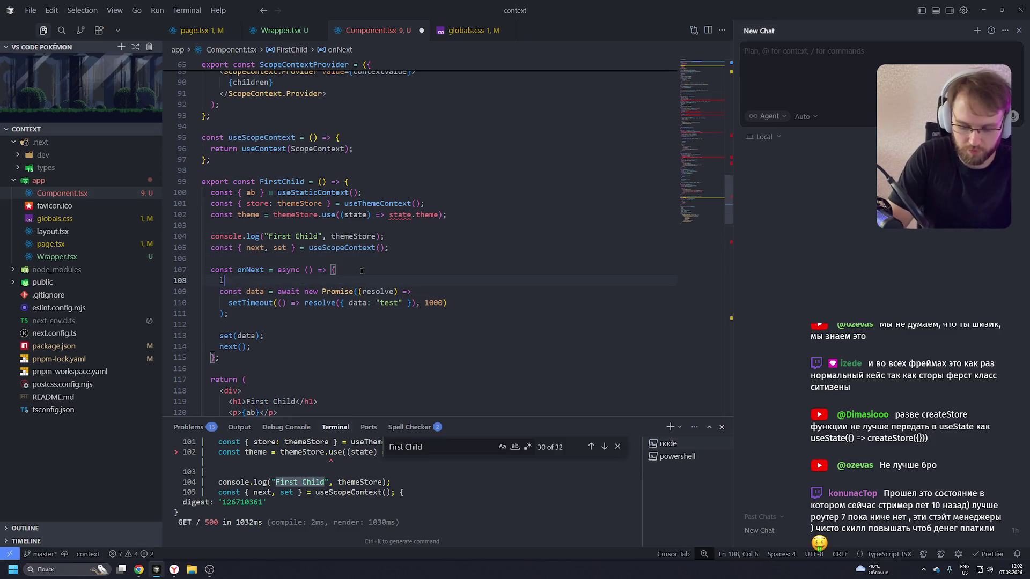
key(BackSpace)
text(.get)
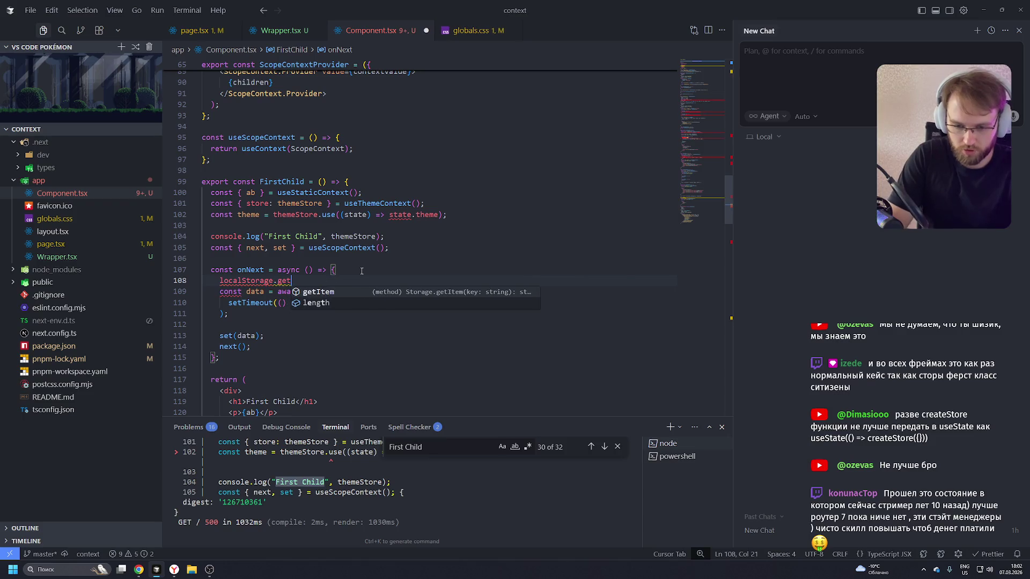
key(Tab)
Step: Change it to localStorage.getItem, strip the extra argument, then delete the line
double_click(293, 281)
text(g)
key(Tab)
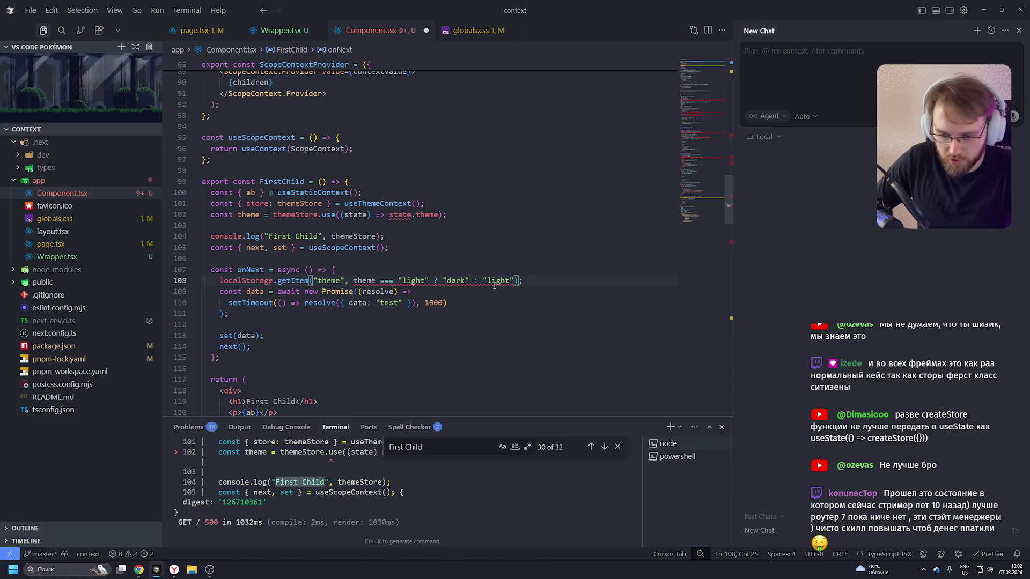
drag(344, 280, 514, 280)
key(BackSpace)
click(376, 272)
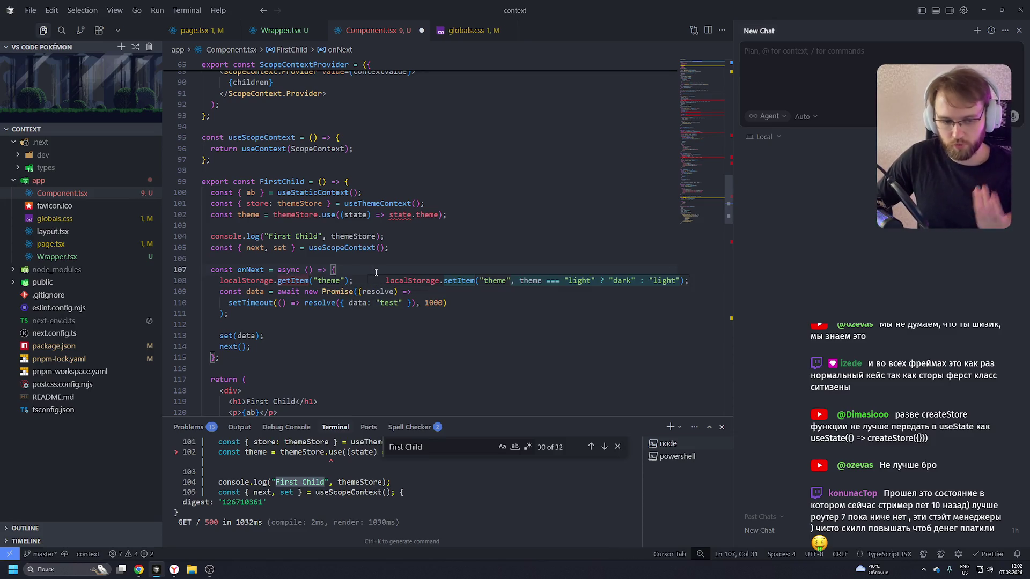
drag(211, 280, 353, 280)
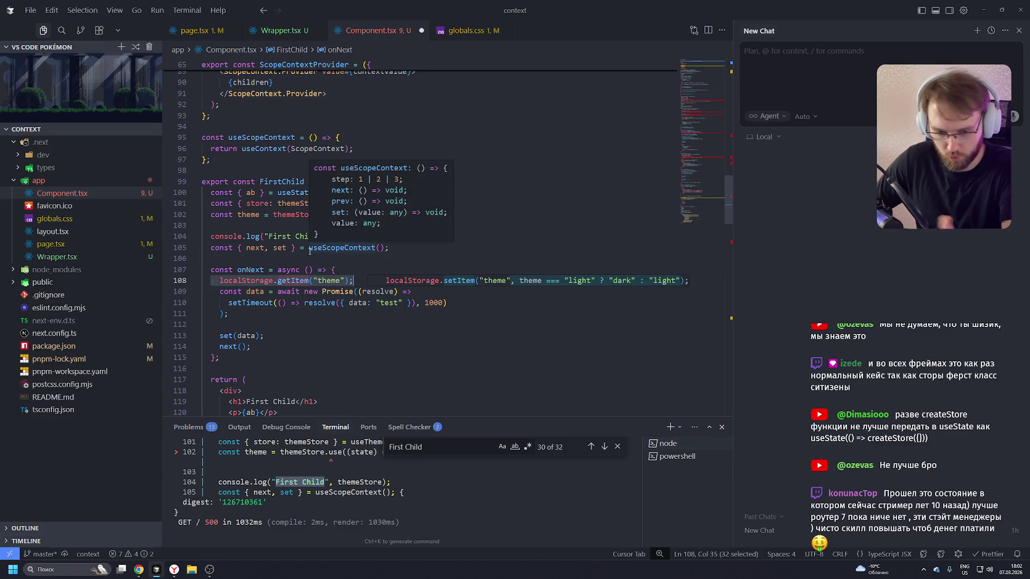
key(BackSpace)
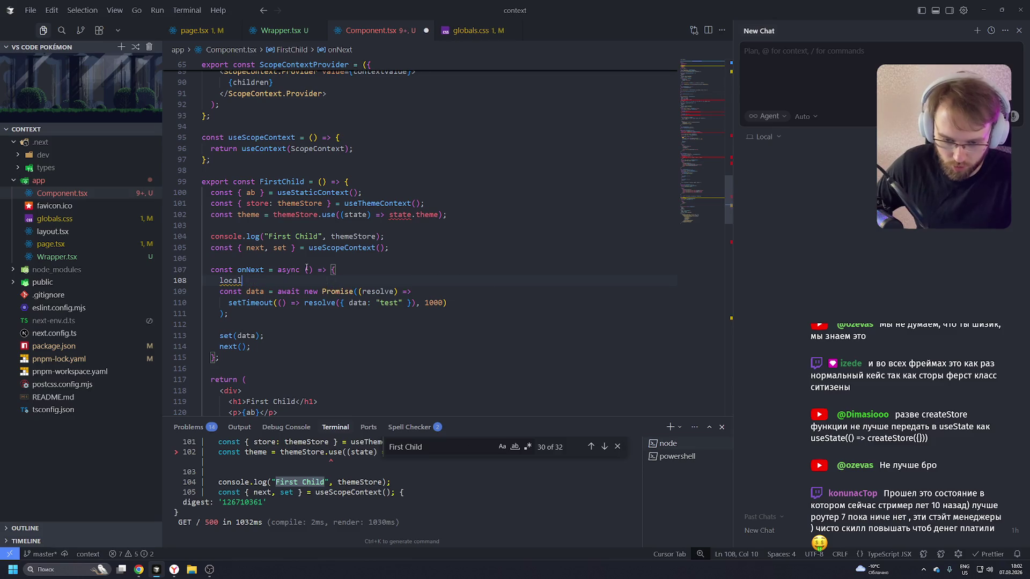
key(BackSpace)
key(BackSpace)
Step: Type themeStore.get(); on line 103 and move it into the onNext handler
click(300, 226)
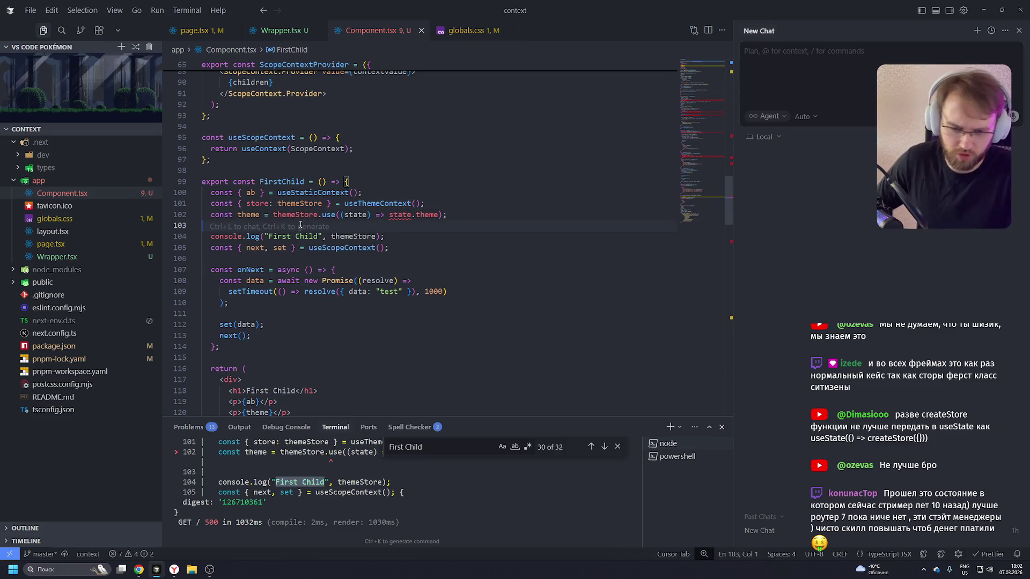
text(themeStore.get();)
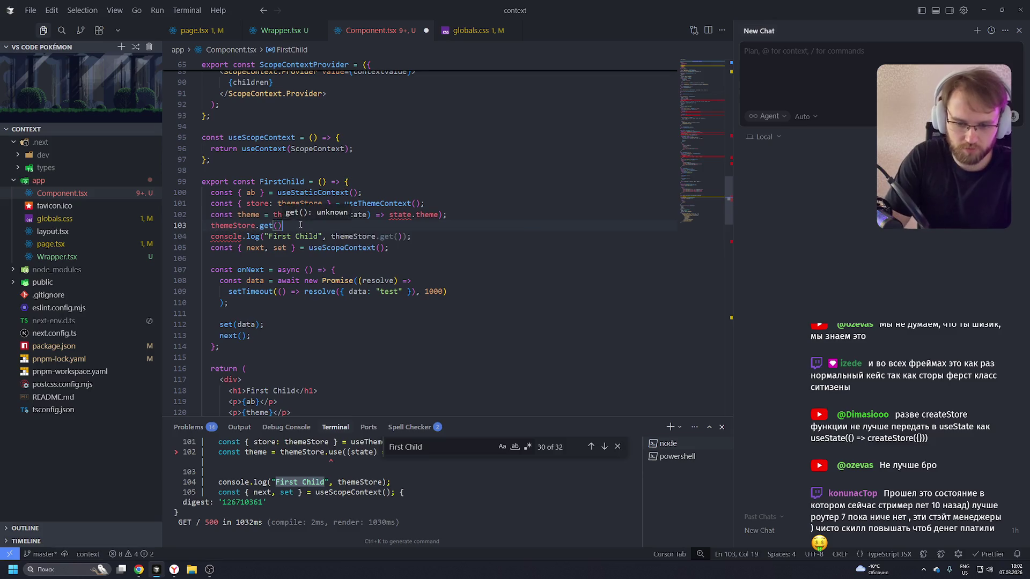
key(Return)
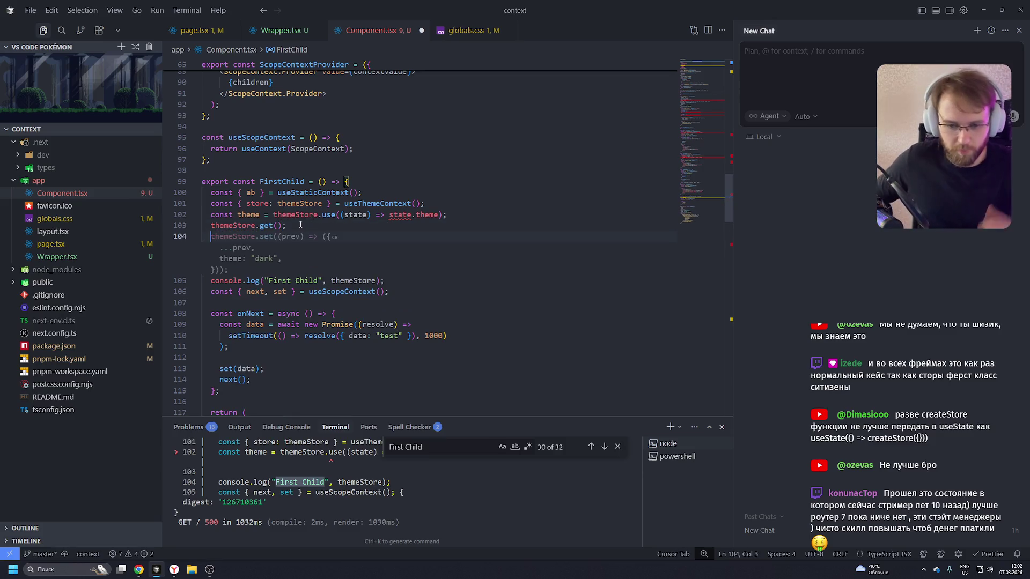
drag(294, 225, 211, 225)
key(ctrl+x)
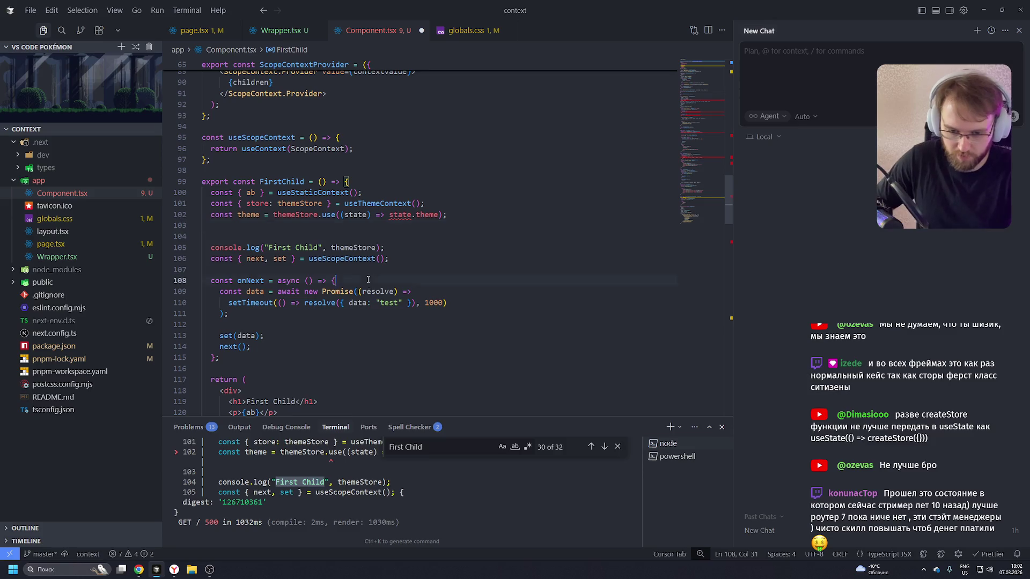
click(338, 280)
key(Return)
key(Tab)
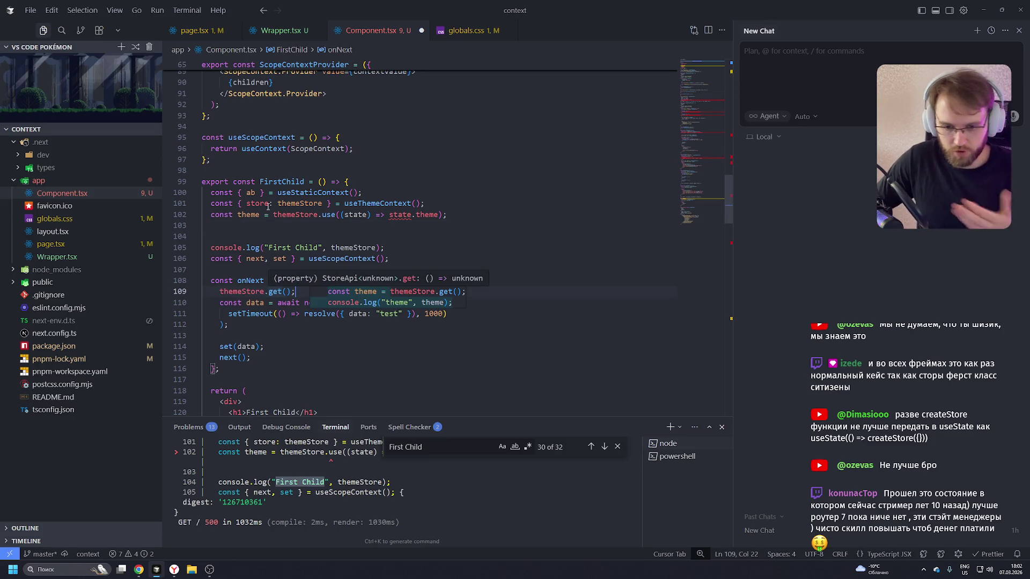
Step: Undo the trial edits back to the themeStore.use theme line and save Component.tsx
click(446, 215)
key(shift+Up)
key(BackSpace)
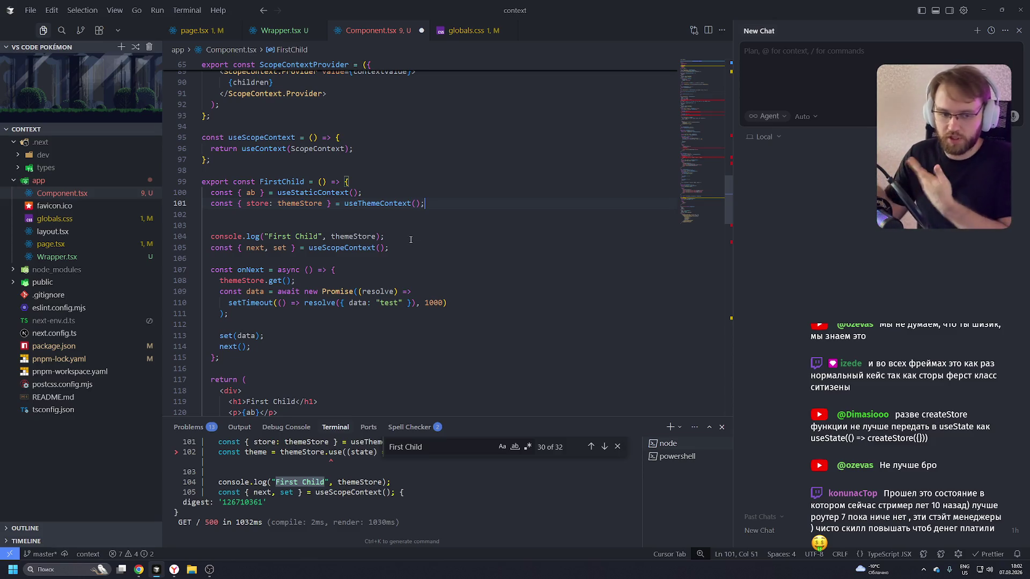
drag(306, 279, 216, 283)
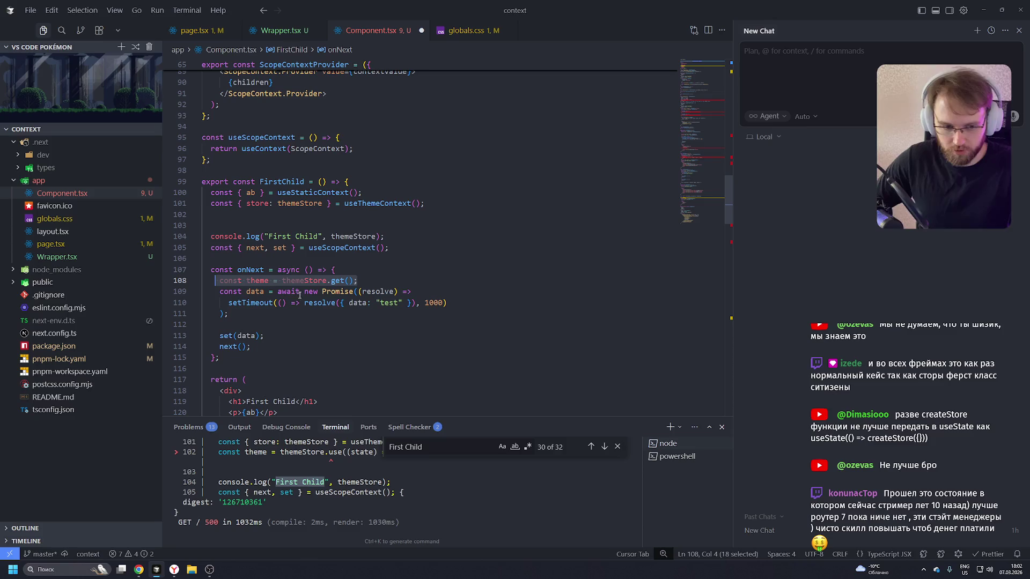
key(Tab)
key(Tab)
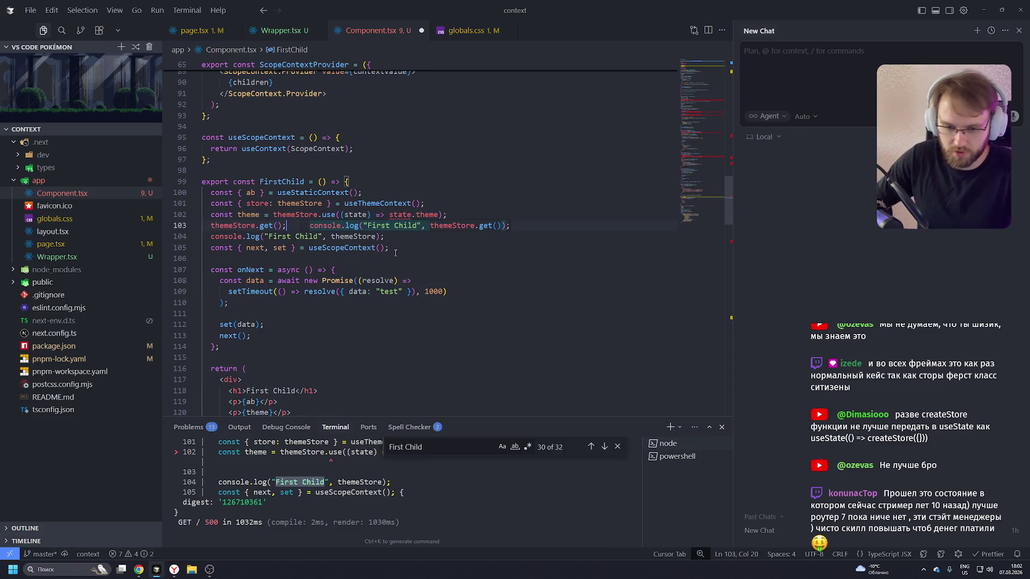
key(shift+Home)
key(ctrl+s)
key(BackSpace)
click(458, 257)
mouse_move(121, 570)
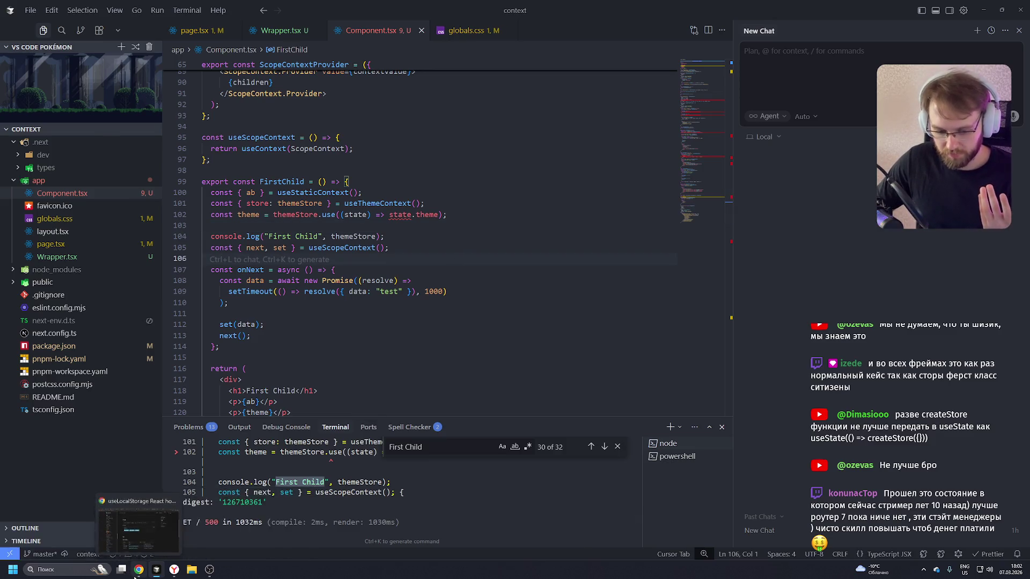
click(160, 531)
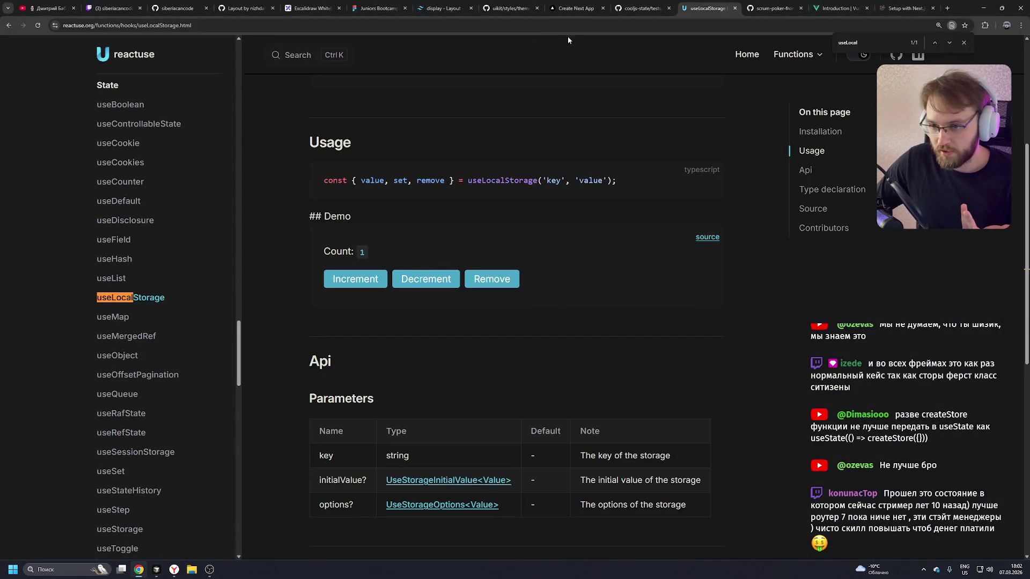
Step: Return to RoomTasksProvider.tsx with its roomTasksStore.get() value, then go up to the [roomId] folder
click(770, 7)
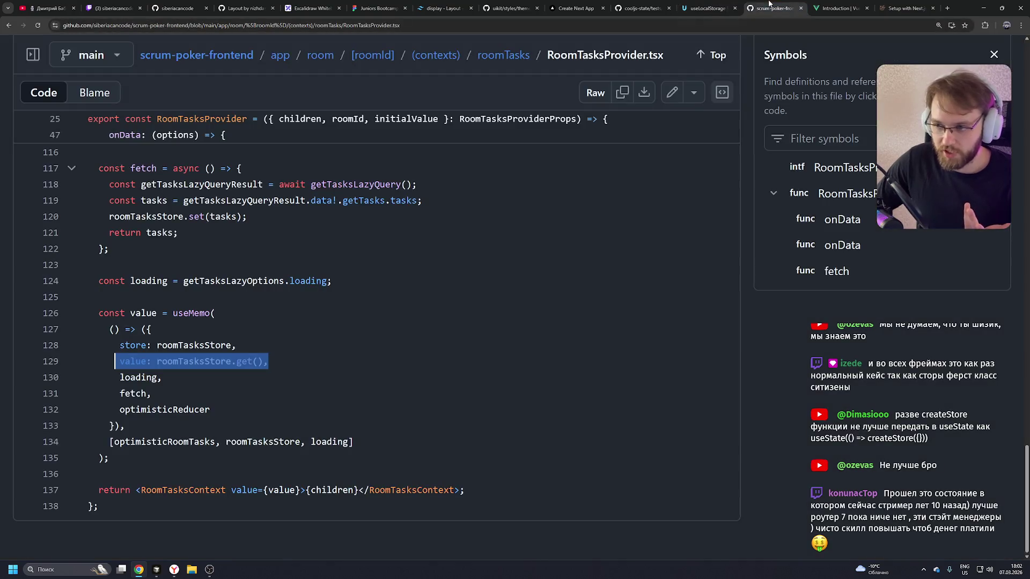
click(288, 358)
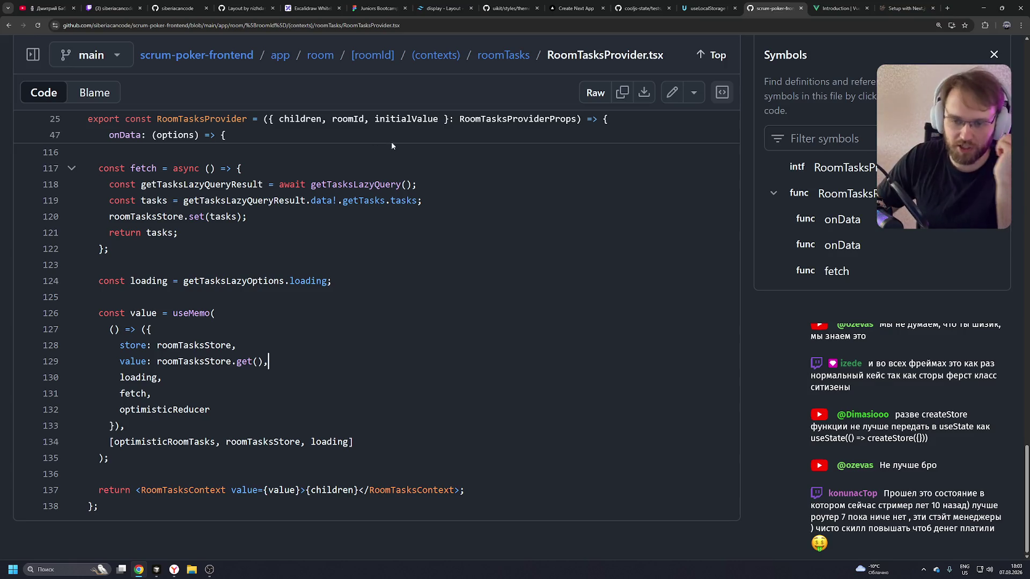
click(394, 55)
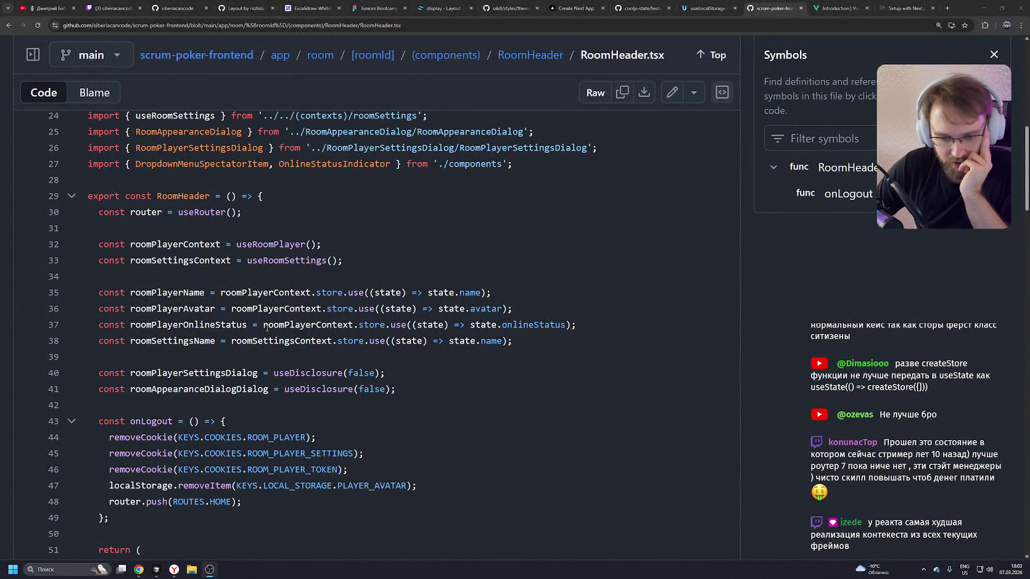
Step: Highlight the store selector reads on lines 35–38 and list roomSettingsContext's references
drag(480, 292, 428, 292)
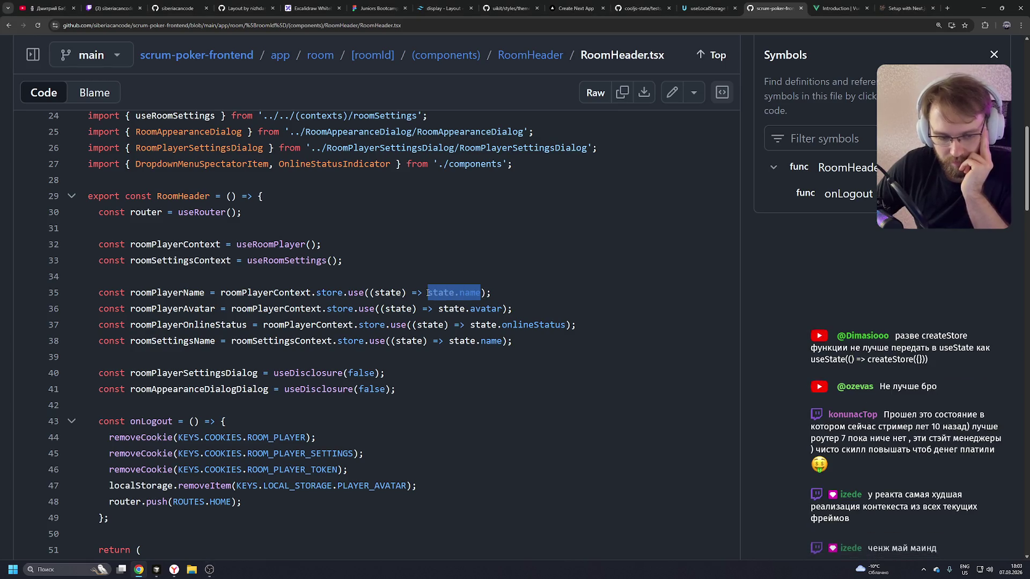
drag(502, 309, 444, 309)
drag(567, 325, 463, 325)
drag(513, 341, 407, 342)
click(269, 341)
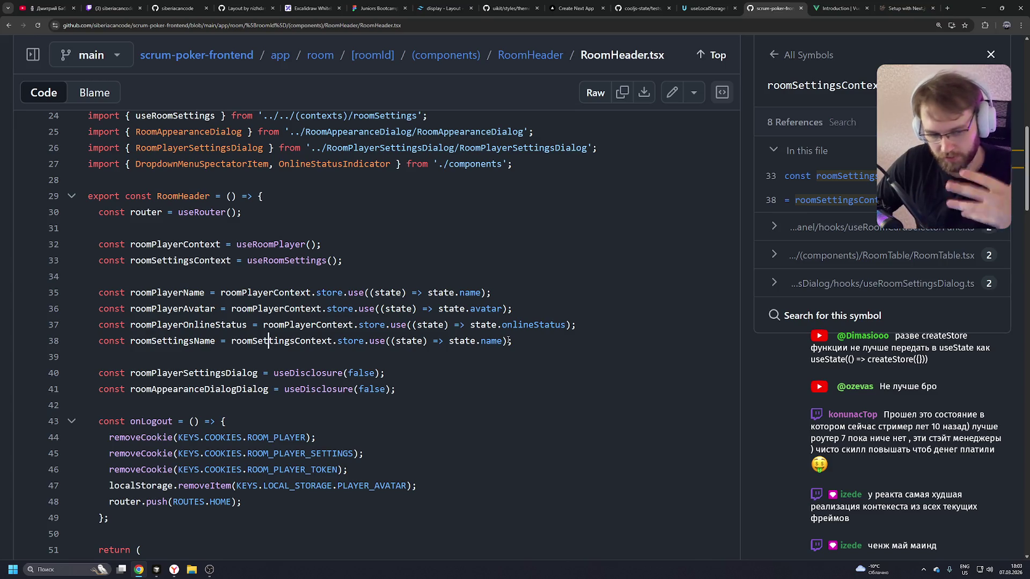
Step: Select roomSettingsName on line 38 and search the page for its use in the Room title
drag(502, 342, 453, 344)
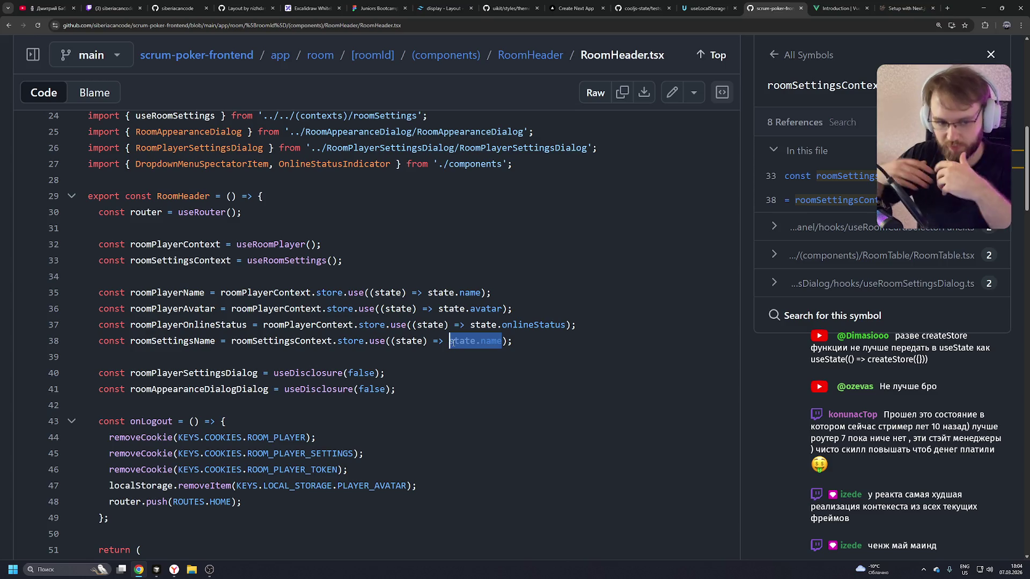
drag(210, 196, 156, 196)
click(443, 248)
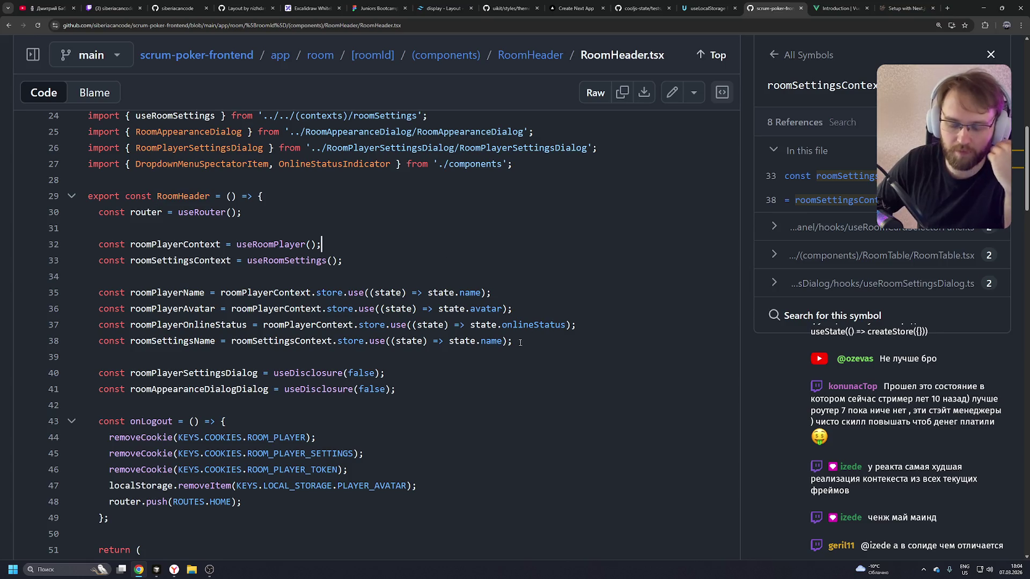
mouse_move(504, 341)
mouse_down()
mouse_move(444, 343)
mouse_move(452, 349)
mouse_up()
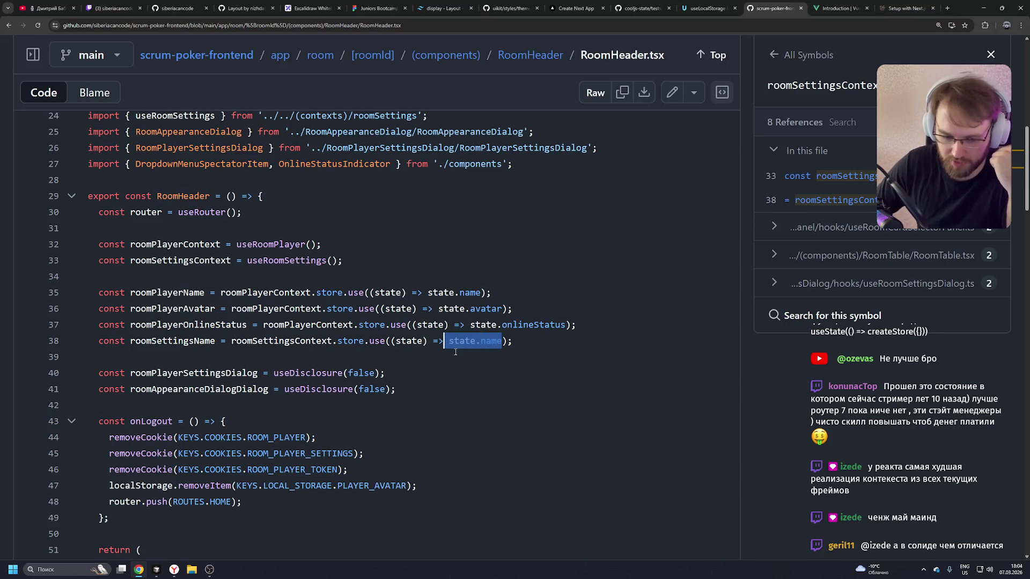
click(466, 360)
scroll(465, 360, down, 5)
scroll(392, 339, up, 5)
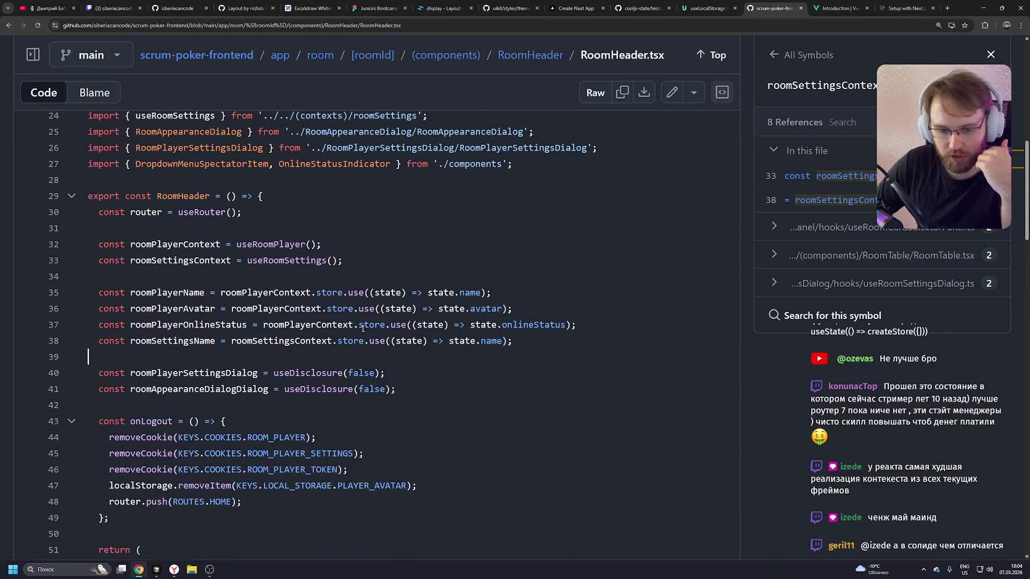
drag(216, 341, 130, 341)
key(ctrl+f)
key(Return)
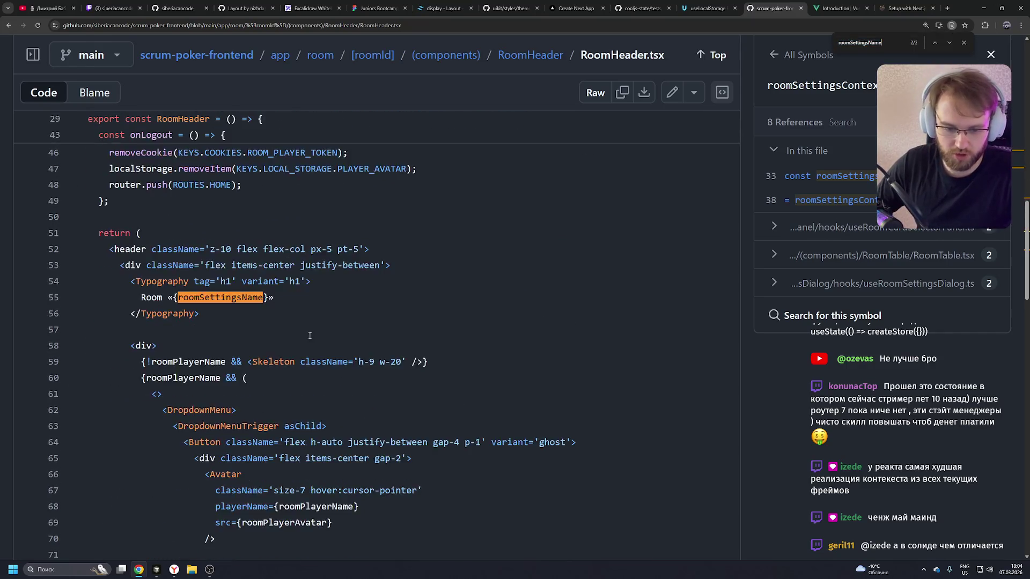
Step: Review RoomHeader.tsx's roomSettingsName declaration and roomPlayerSettingsDialog references, then view Zustand's useCounterStore example
scroll(175, 274, up, 2)
drag(131, 241, 199, 273)
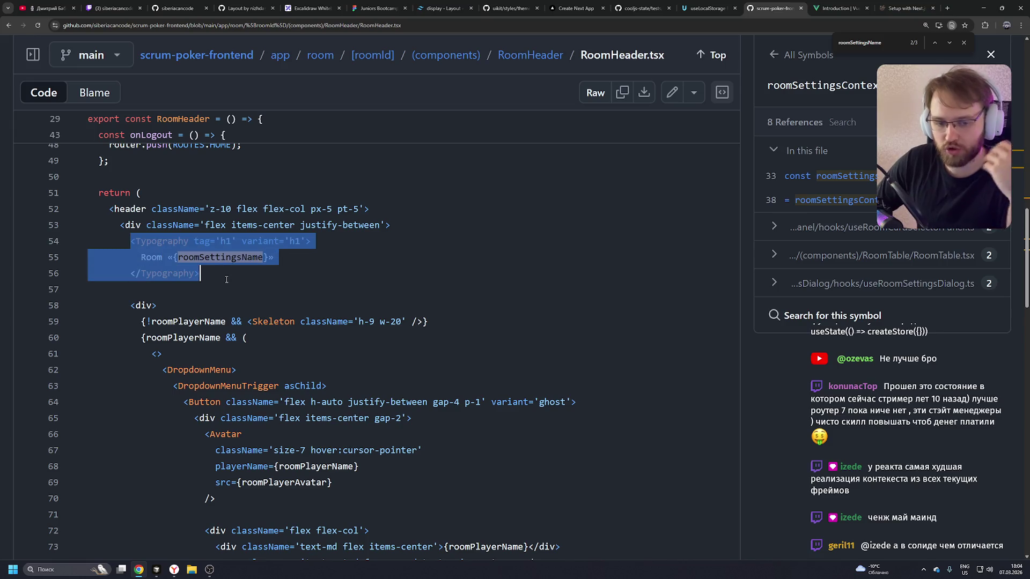
scroll(258, 476, up, 9)
drag(259, 477, 97, 467)
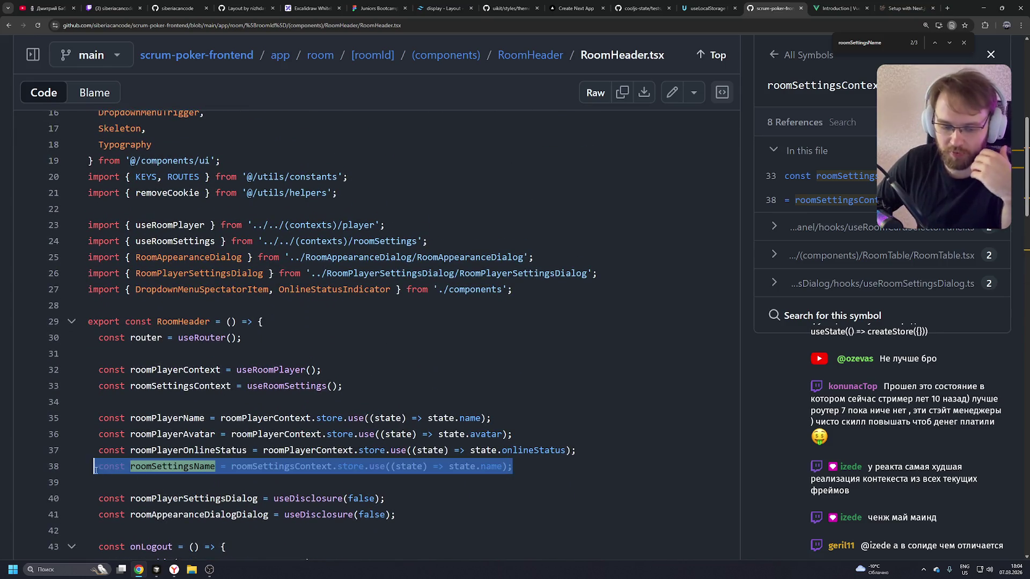
click(143, 496)
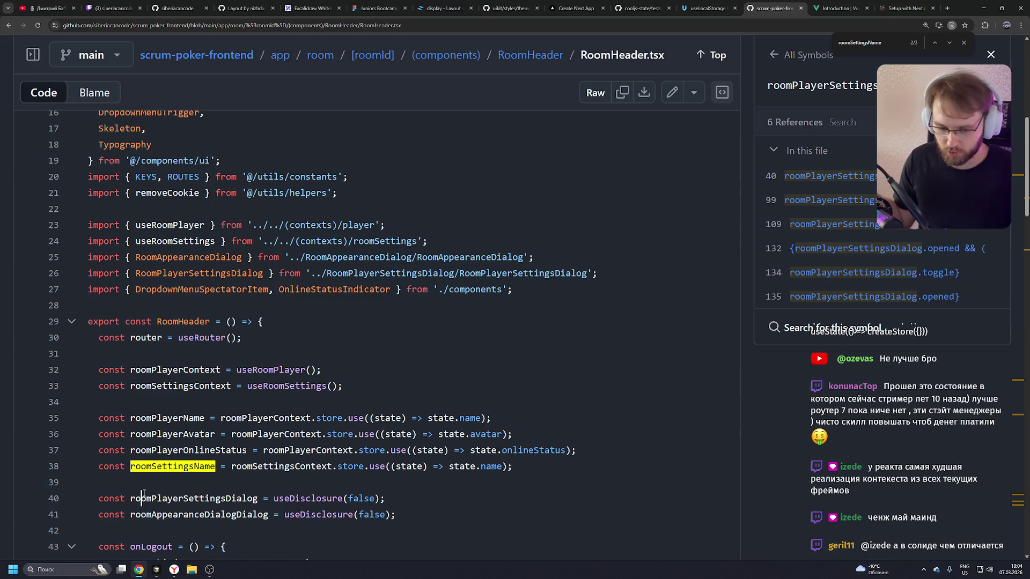
scroll(154, 433, down, 2)
mouse_move(514, 386)
mouse_down()
mouse_move(161, 368)
mouse_move(243, 318)
mouse_up()
click(243, 319)
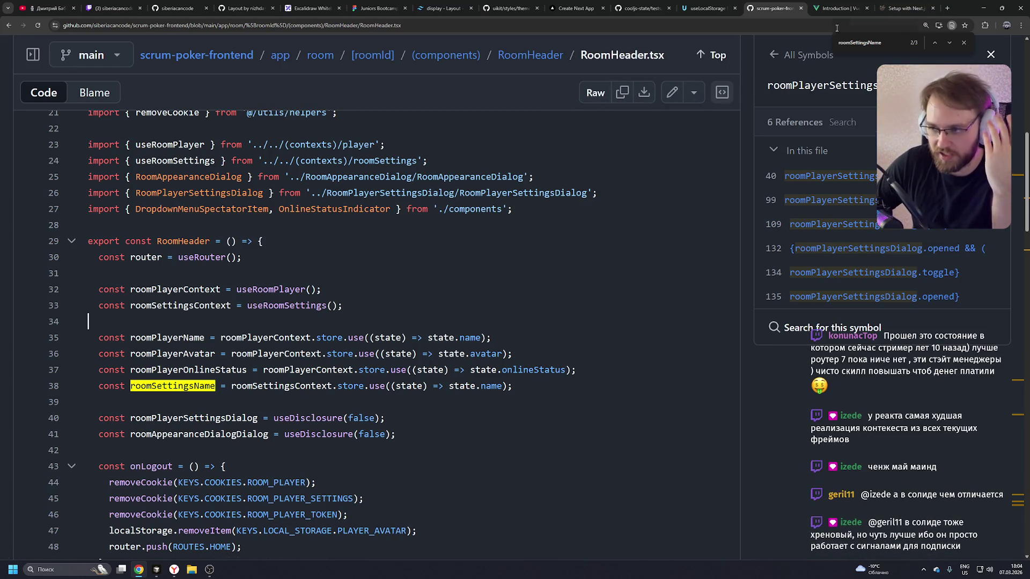
click(906, 8)
scroll(443, 308, down, 3)
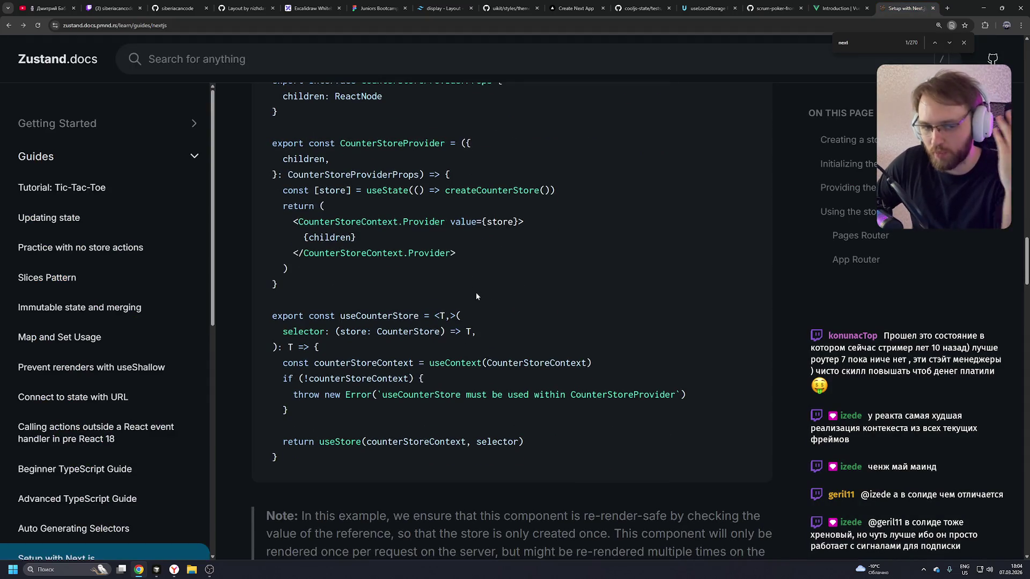
Step: Duplicate the '3. scope context' text on the Excalidraw board just below it
click(311, 8)
scroll(83, 220, down, 4)
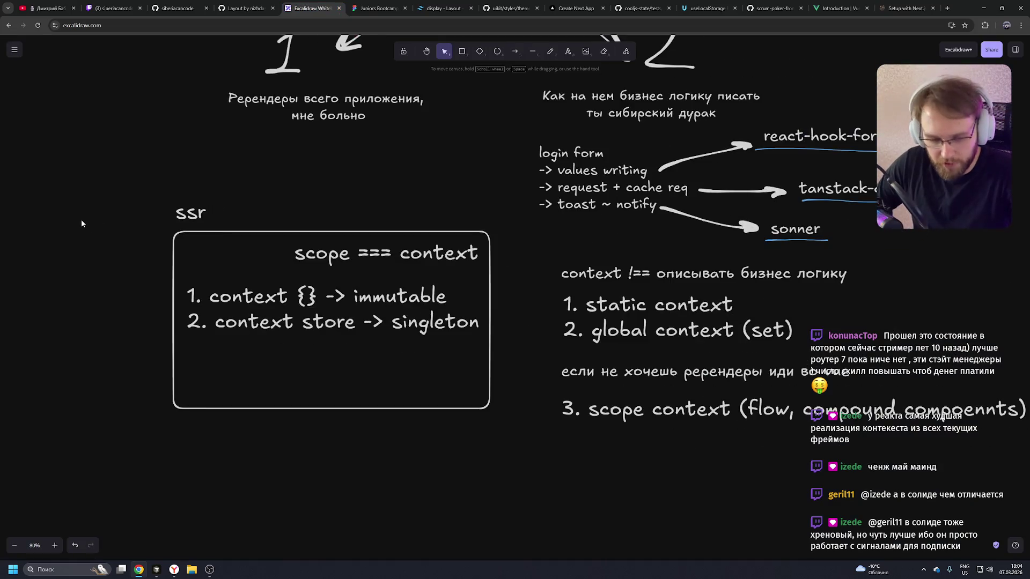
click(578, 376)
mouse_move(578, 376)
mouse_down()
mouse_move(499, 381)
mouse_move(576, 404)
mouse_up()
Step: Rewrite the copy as '4. store in context' and align it under the list
double_click(603, 394)
key(BackSpace)
text(4.)
key(alt+shift)
text(ые)
key(BackSpace)
key(BackSpace)
key(alt+shift)
text(store in context)
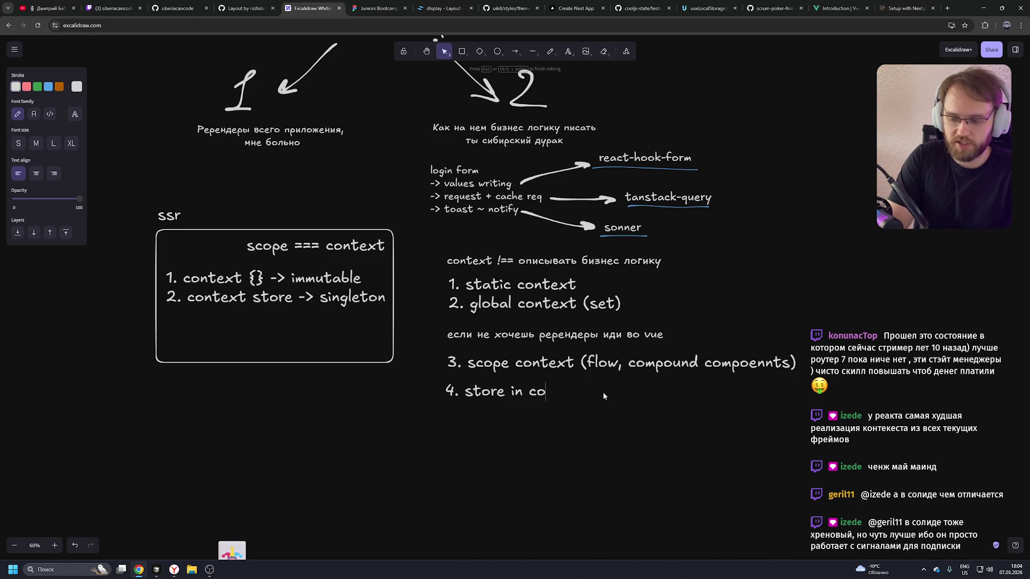
click(588, 423)
drag(569, 395, 571, 389)
click(560, 413)
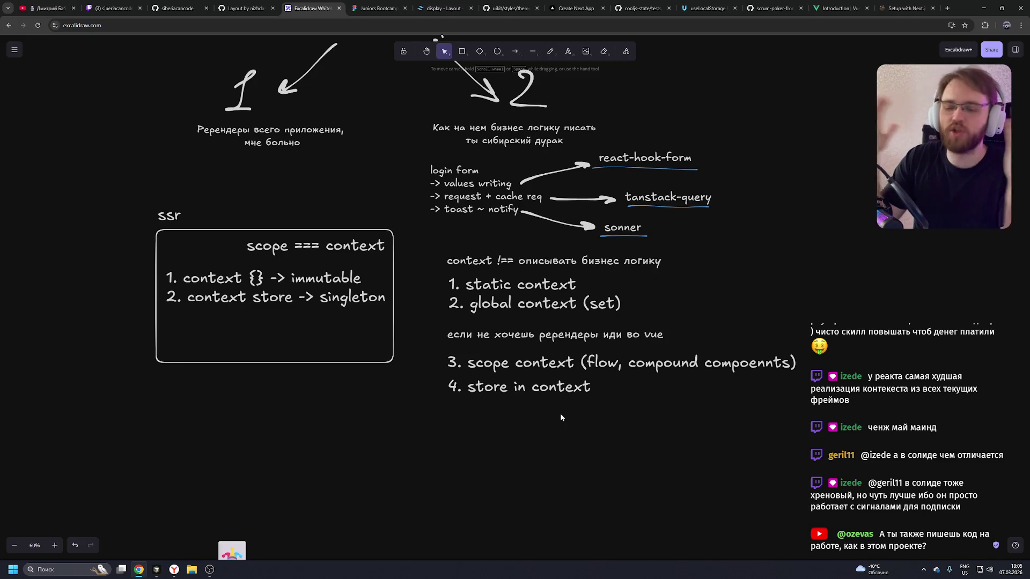
scroll(516, 394, up, 4)
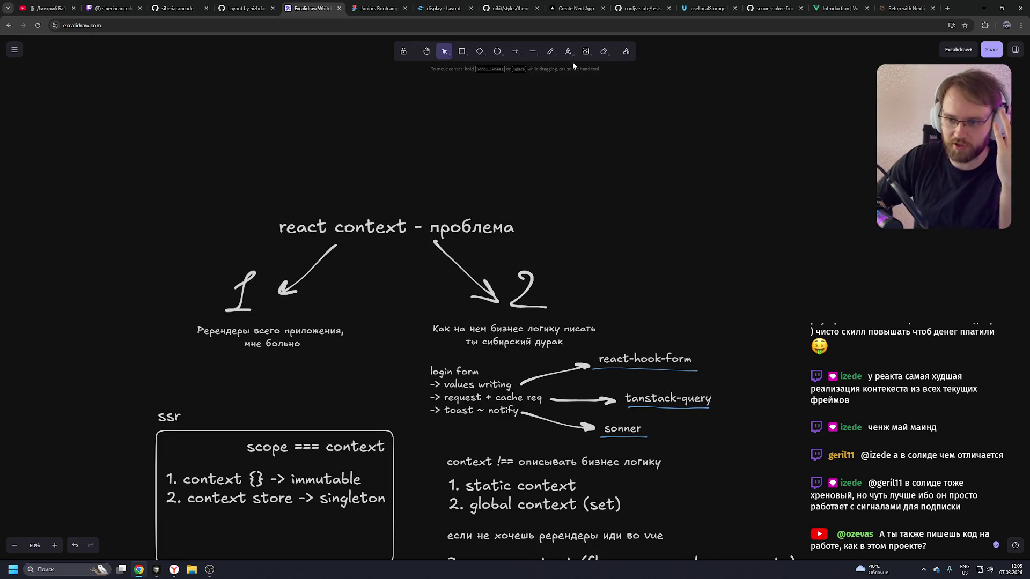
Step: Use the pencil to circle the caption under the 2, the context list and the word context, undoing each
click(550, 51)
drag(589, 319, 545, 395)
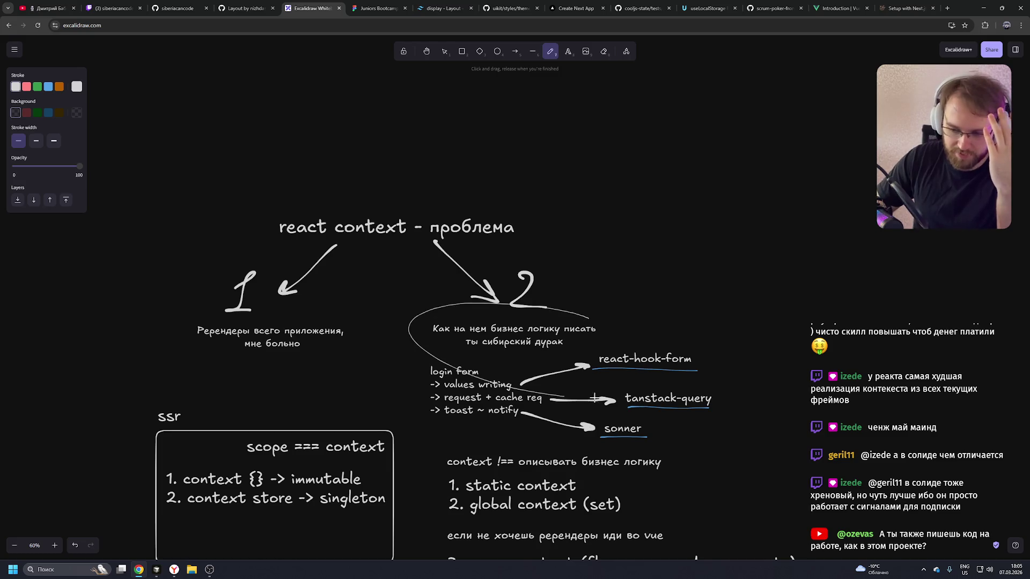
key(ctrl+z)
scroll(546, 345, down, 2)
drag(625, 350, 663, 353)
key(ctrl+z)
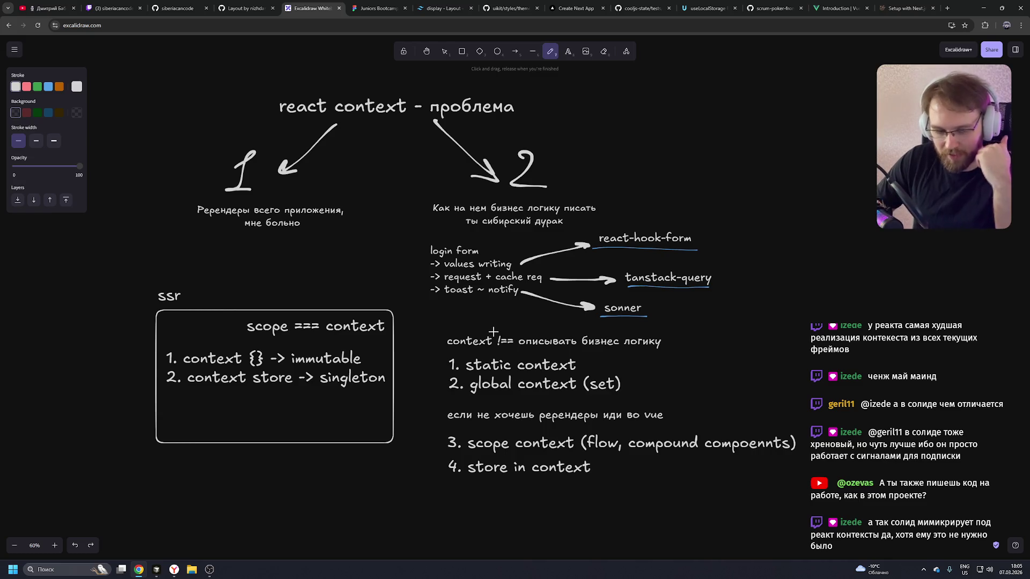
mouse_move(485, 330)
mouse_down()
mouse_move(442, 350)
mouse_move(509, 341)
mouse_up()
key(ctrl+z)
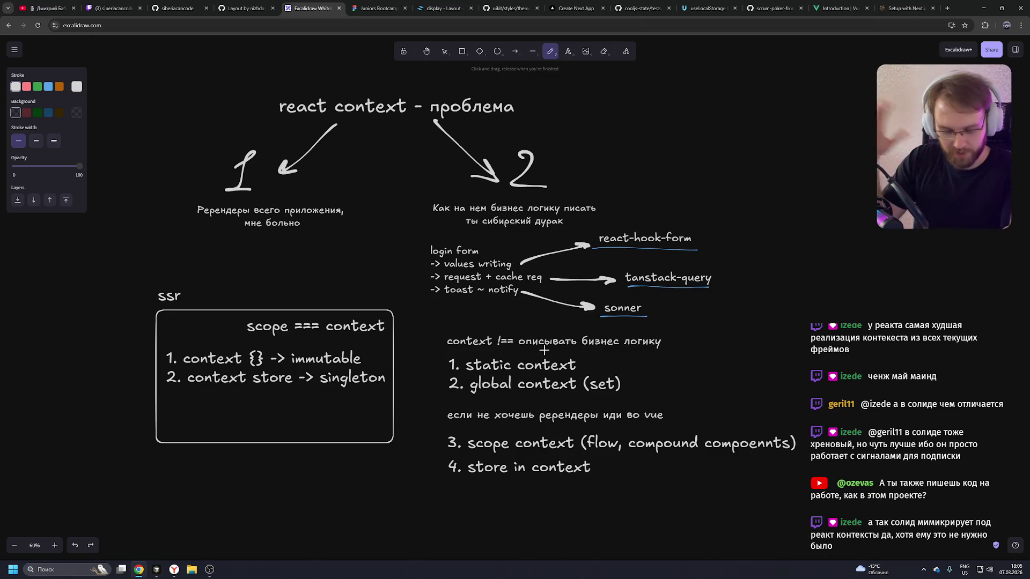
Step: Underline scope context and store in context and box store, undoing each, then go to the YouTube talk
scroll(544, 350, down, 3)
drag(437, 373, 810, 374)
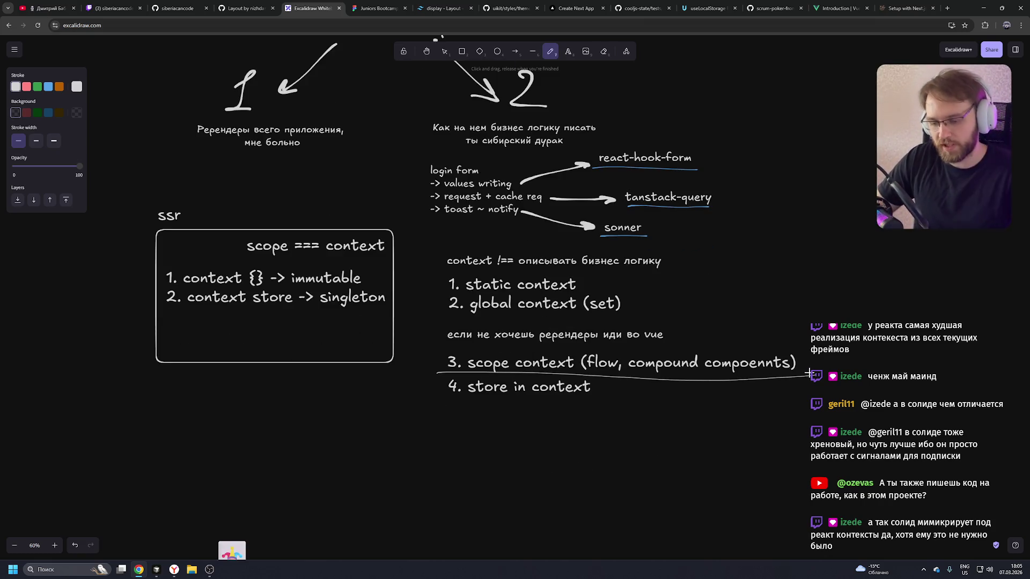
key(ctrl+z)
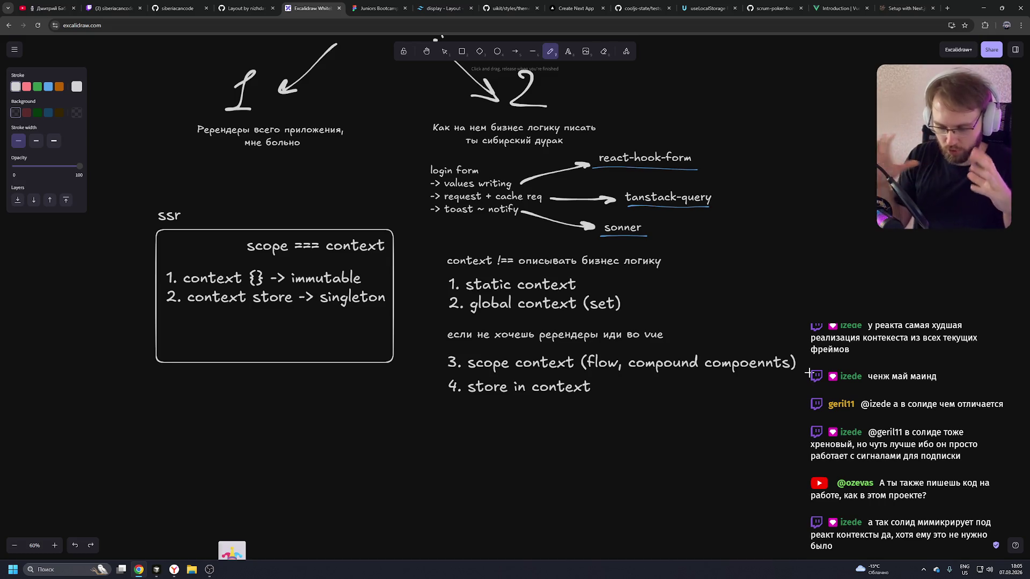
drag(460, 401, 601, 399)
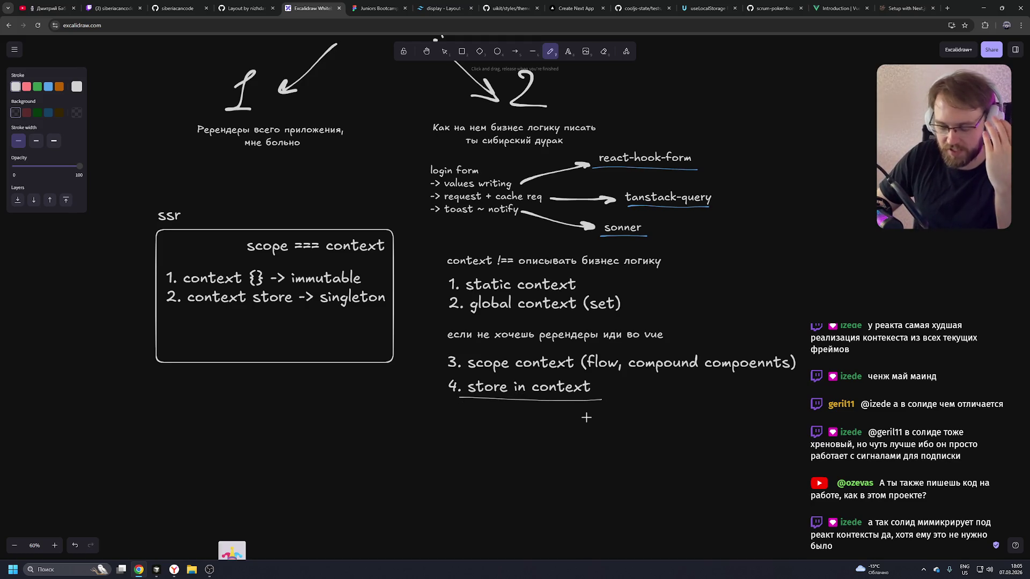
key(ctrl+z)
drag(465, 384, 470, 377)
key(ctrl+z)
click(45, 8)
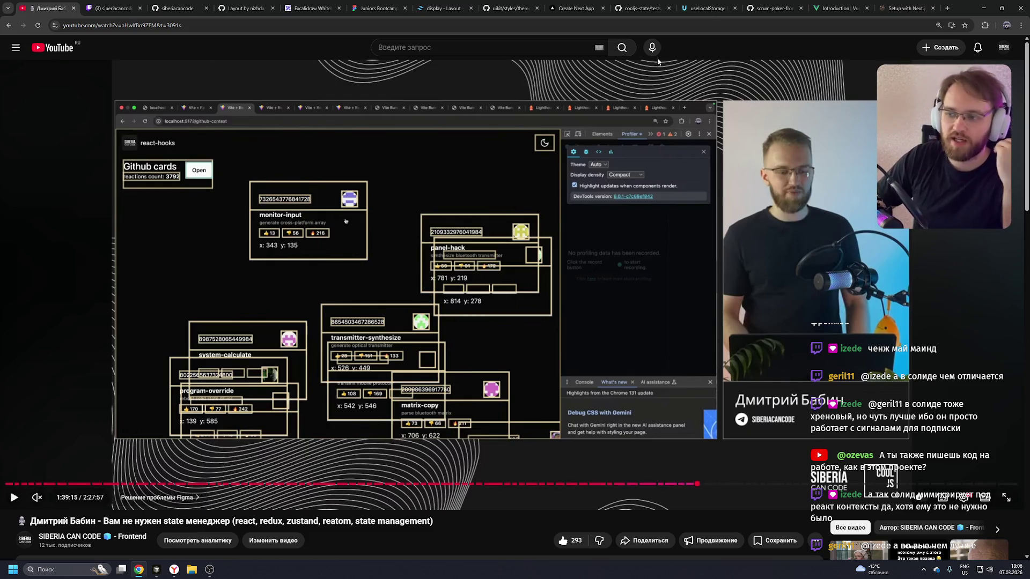
Step: Bring up the cooljs-state repository tab and go to the repo root
click(773, 8)
click(641, 8)
scroll(283, 182, up, 1)
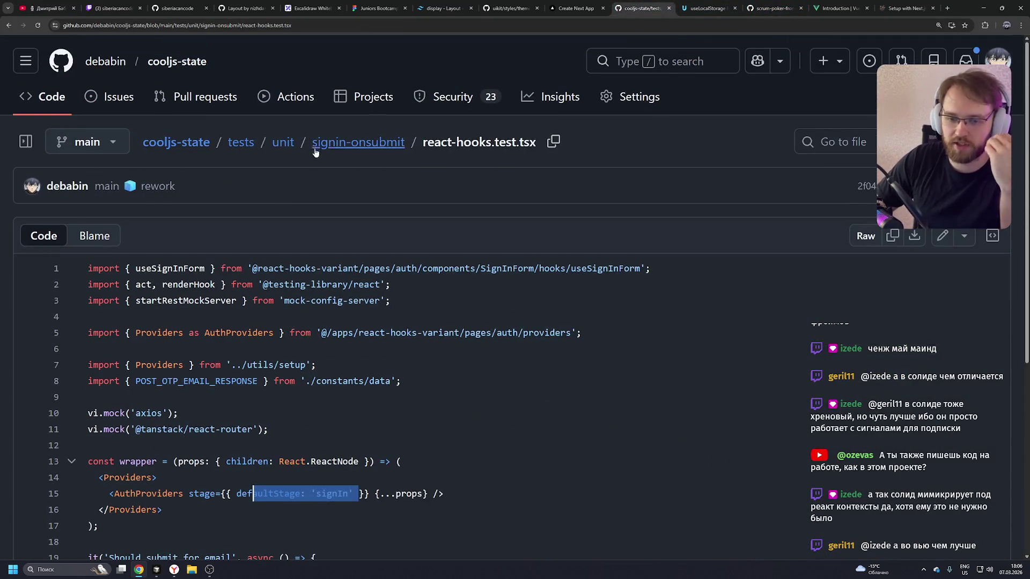
click(177, 142)
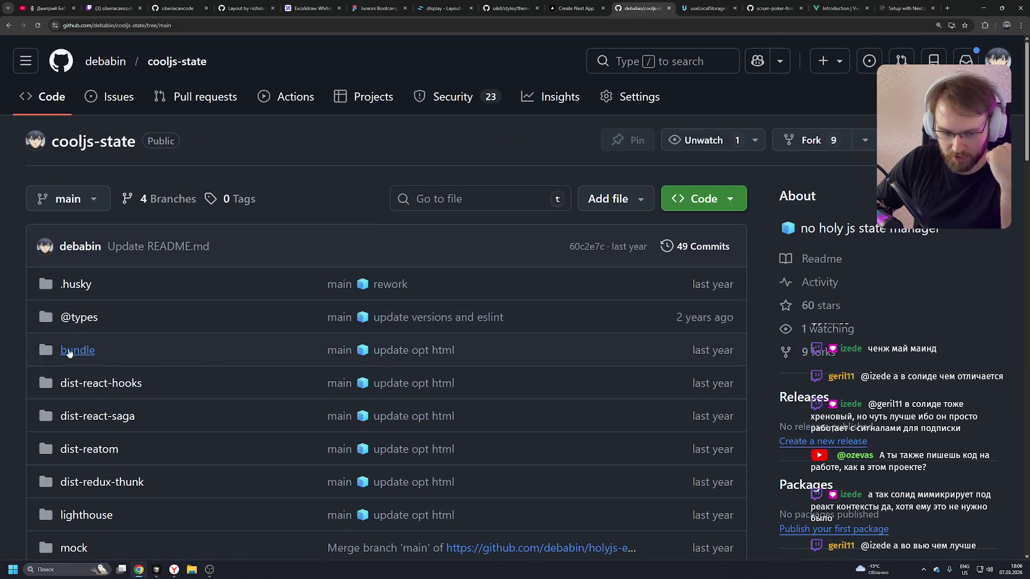
Step: Browse to src/apps/react-hooks-variant/pages/github/store in the repo
scroll(88, 491, down, 3)
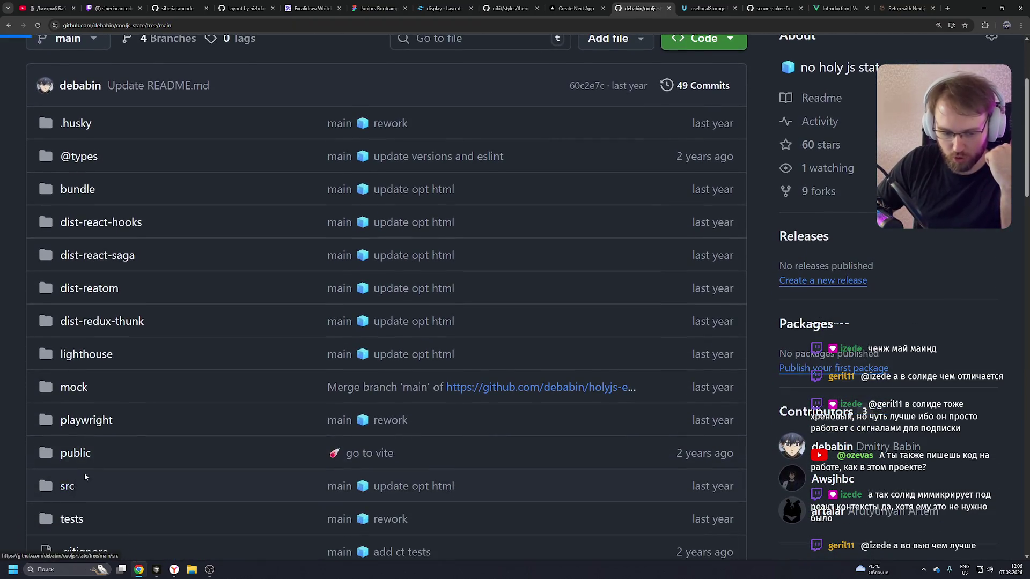
click(68, 486)
click(99, 305)
click(134, 302)
click(51, 270)
click(50, 268)
click(57, 302)
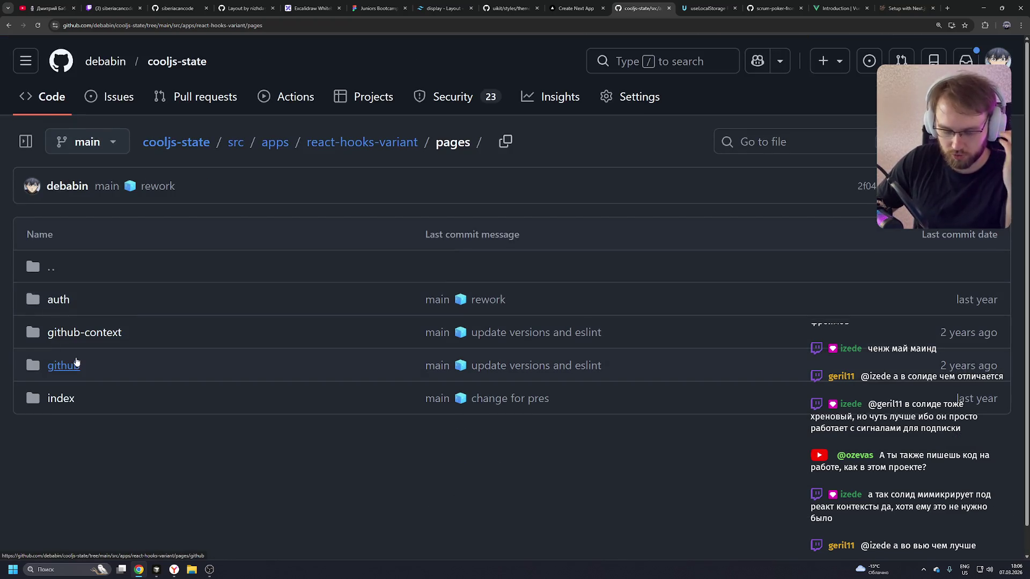
click(73, 366)
click(71, 332)
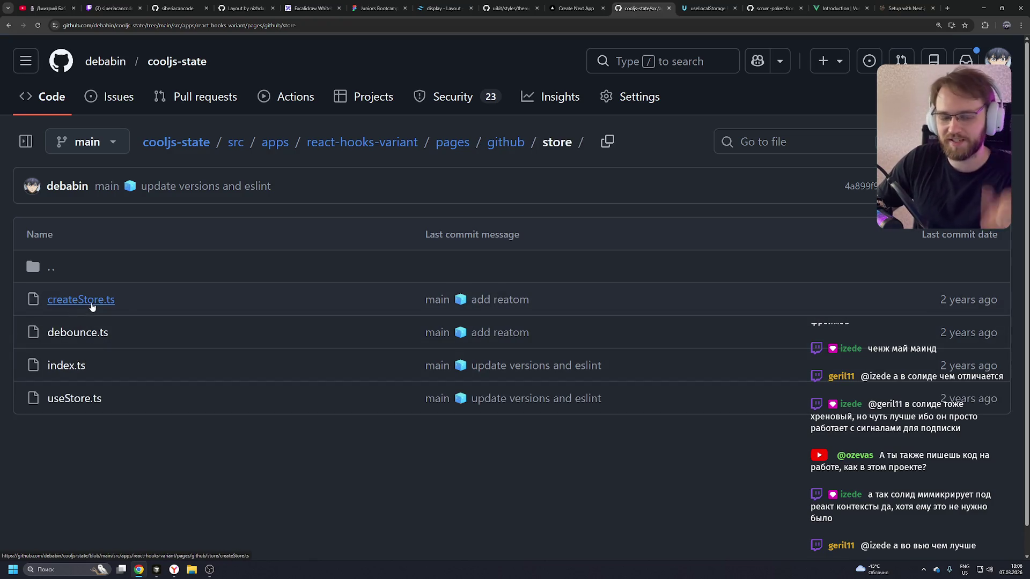
Step: Read createStore.ts, selecting its listeners logging line and code, then return to the store folder
click(93, 308)
scroll(176, 312, down, 10)
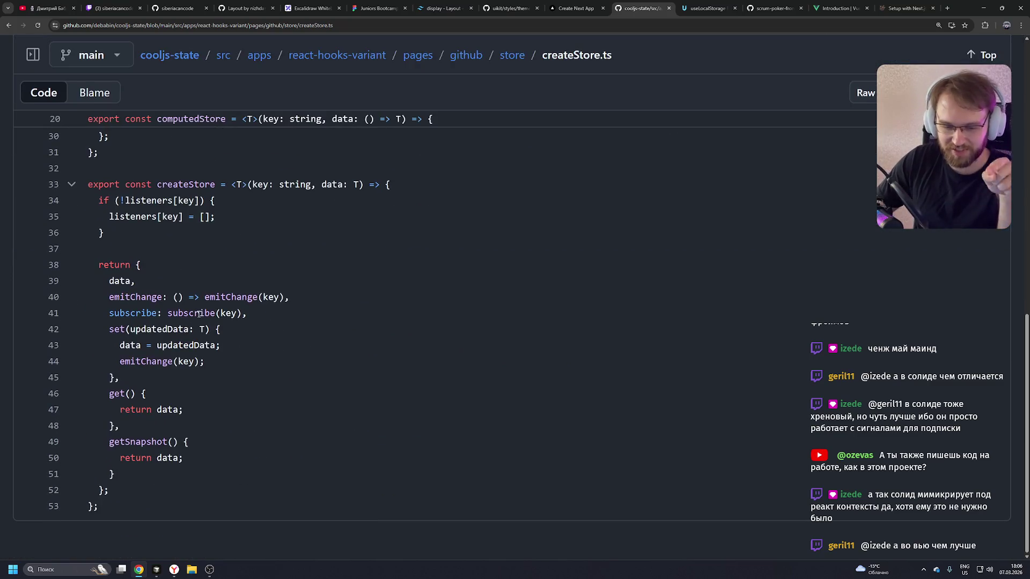
scroll(213, 314, up, 10)
drag(284, 285, 89, 284)
click(126, 294)
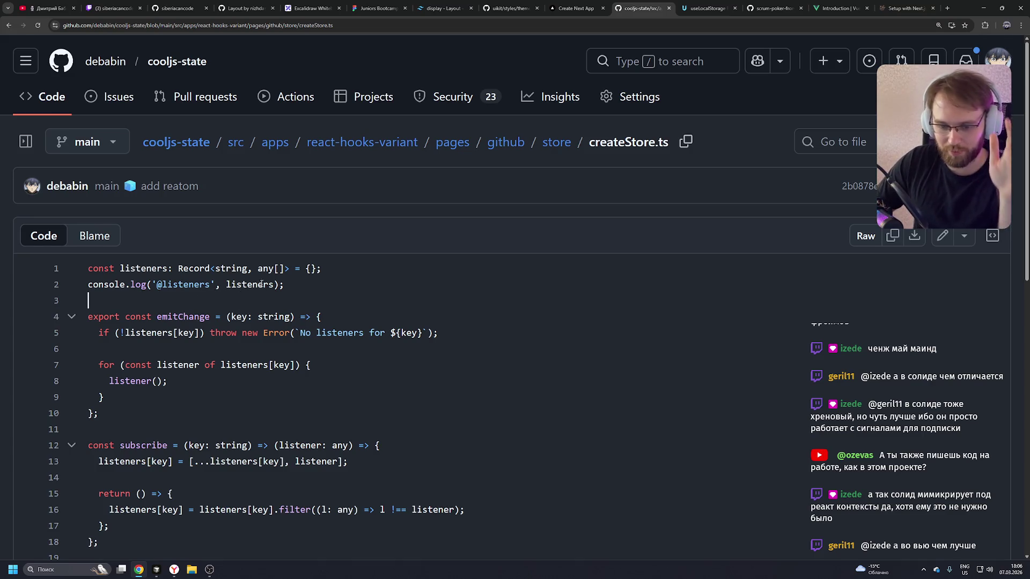
scroll(261, 285, down, 10)
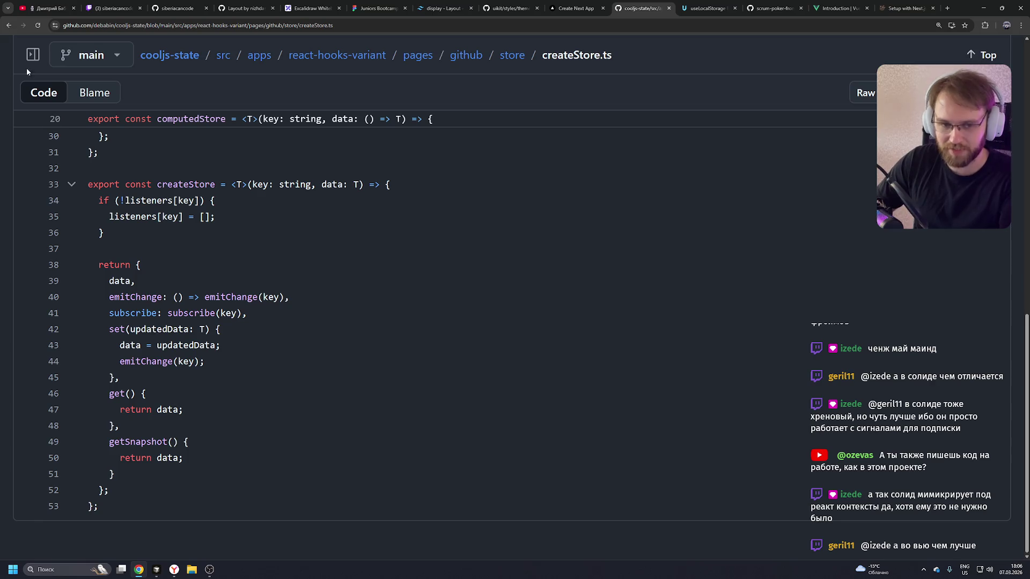
key(ctrl+shift+Home)
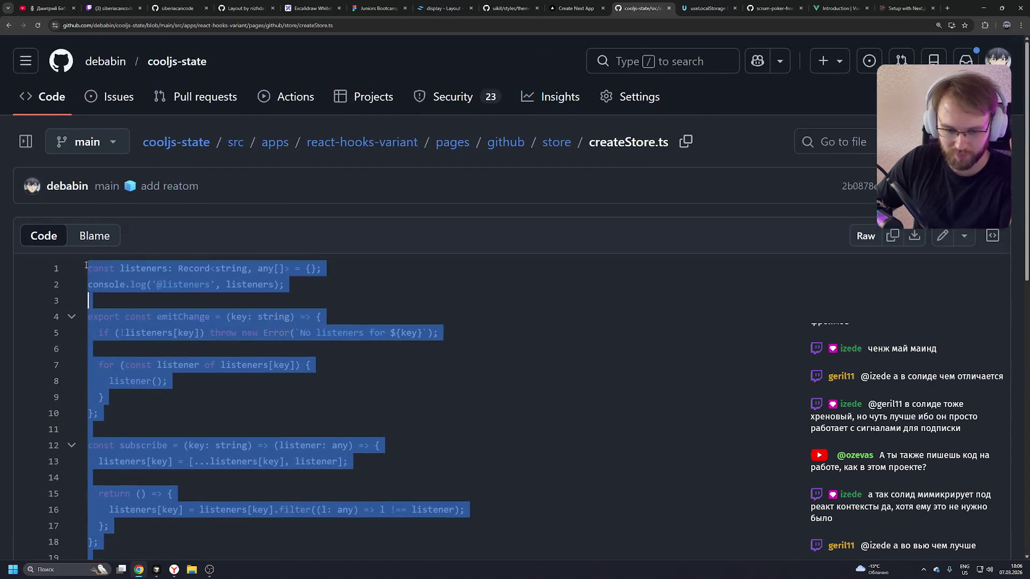
click(9, 26)
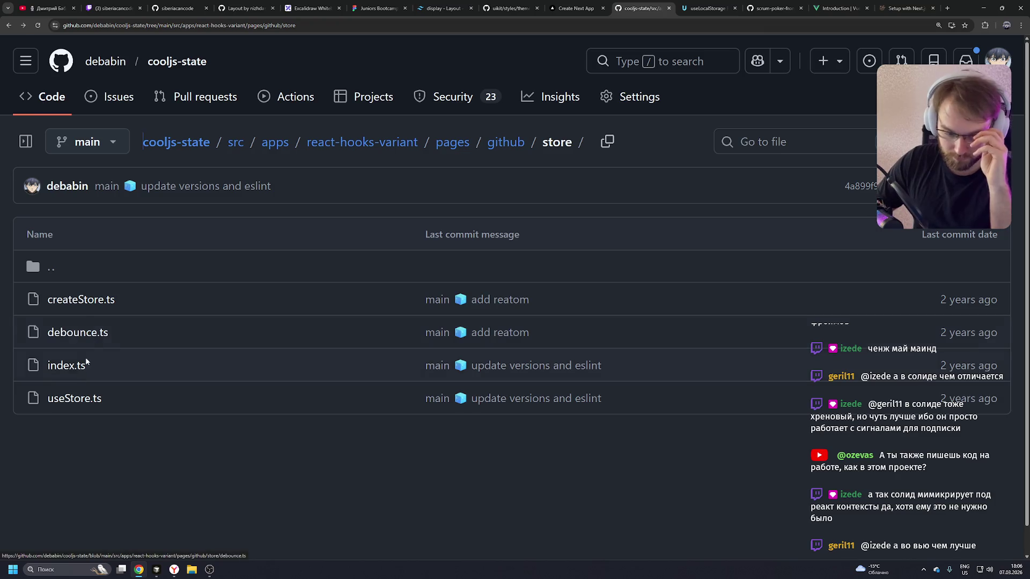
Step: Review the useStore.ts hook code, then go up to the github page's components folder
click(75, 398)
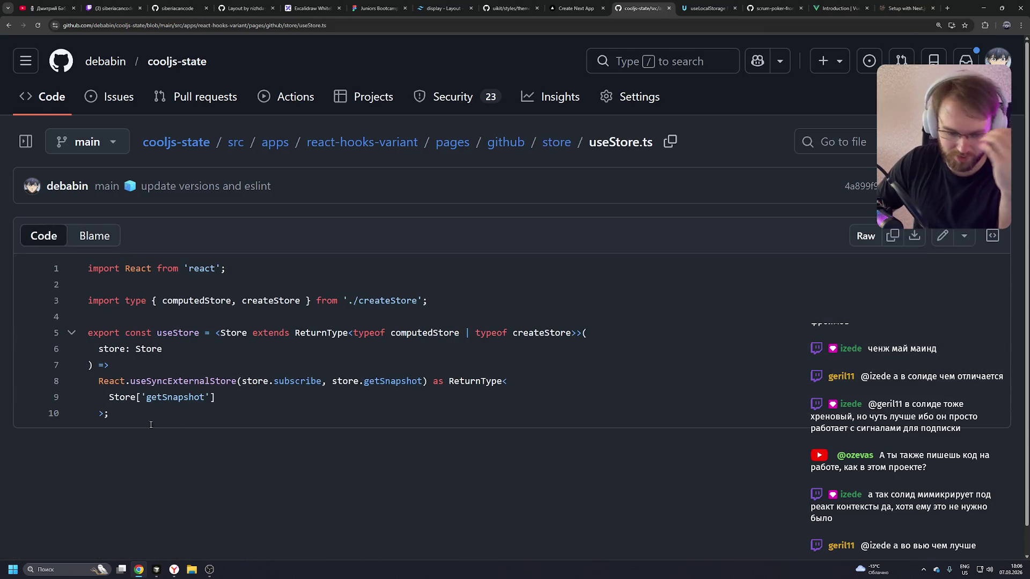
key(ctrl+shift+End)
click(556, 141)
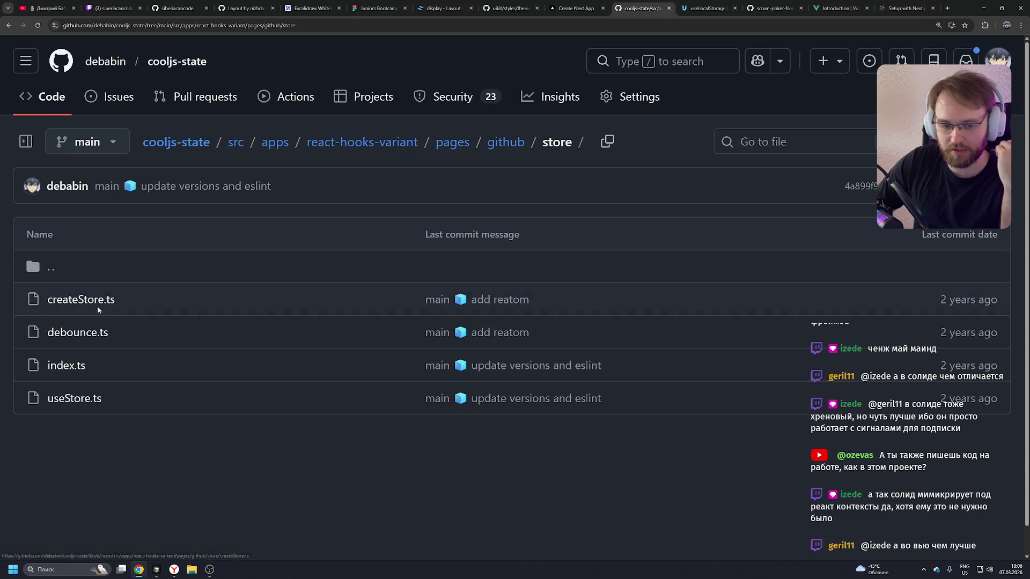
click(59, 268)
click(97, 301)
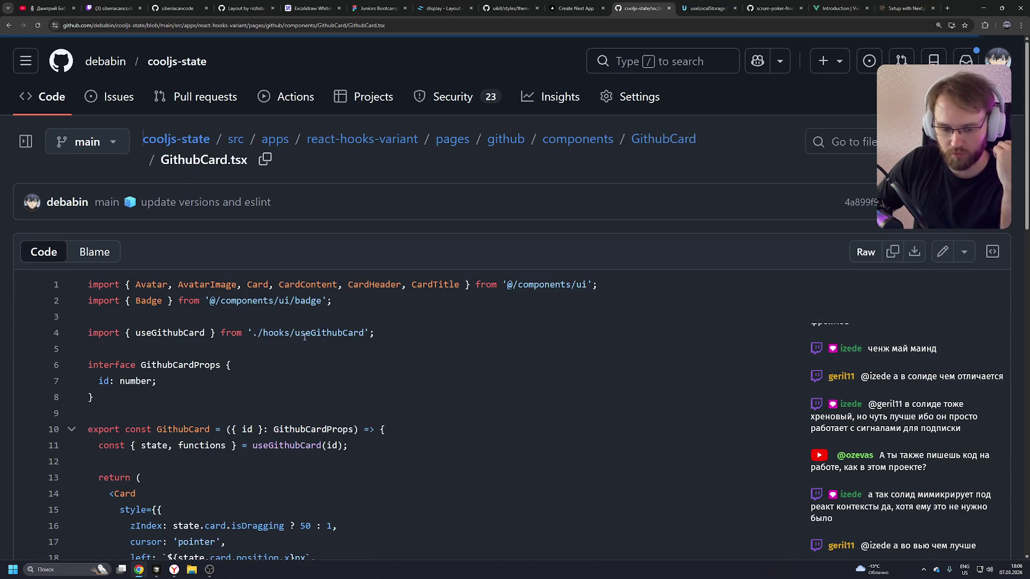
scroll(255, 347, down, 5)
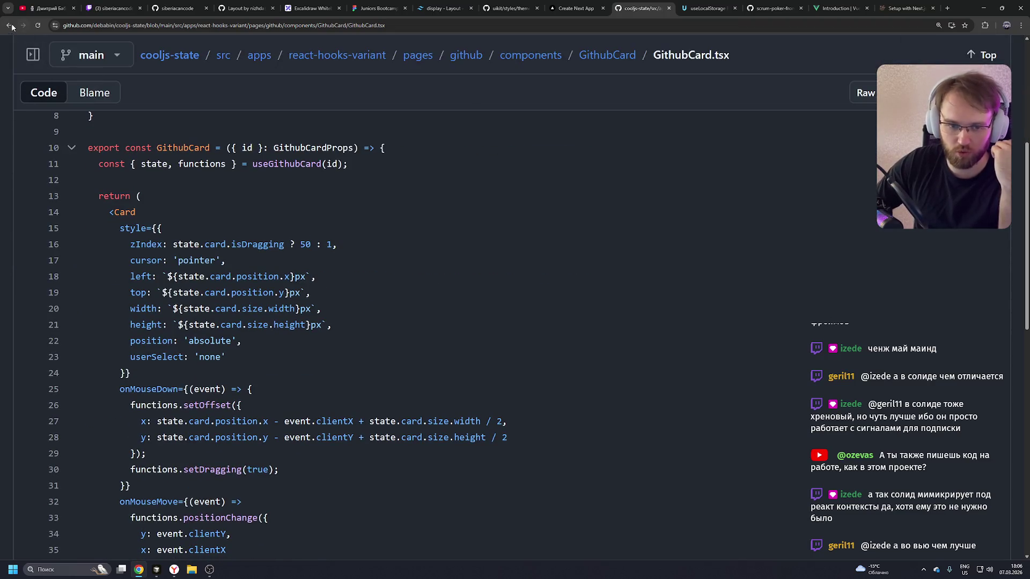
Step: Open GithubCard's hooks/useGithubCard.ts and look up computedStore's definition and references in Symbols
click(9, 25)
click(61, 316)
click(87, 322)
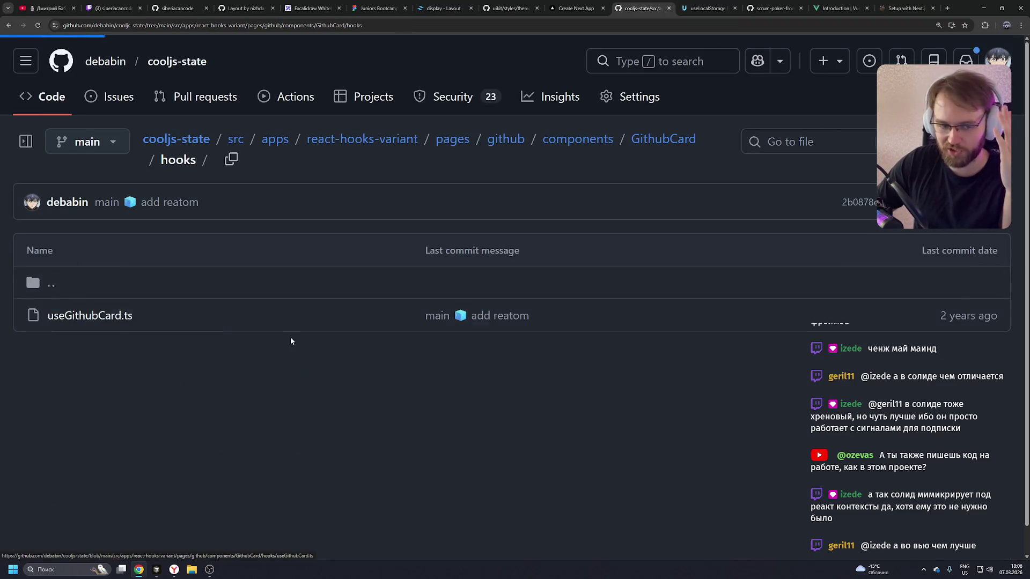
scroll(102, 292, down, 3)
drag(101, 293, 279, 358)
click(313, 359)
drag(141, 309, 211, 309)
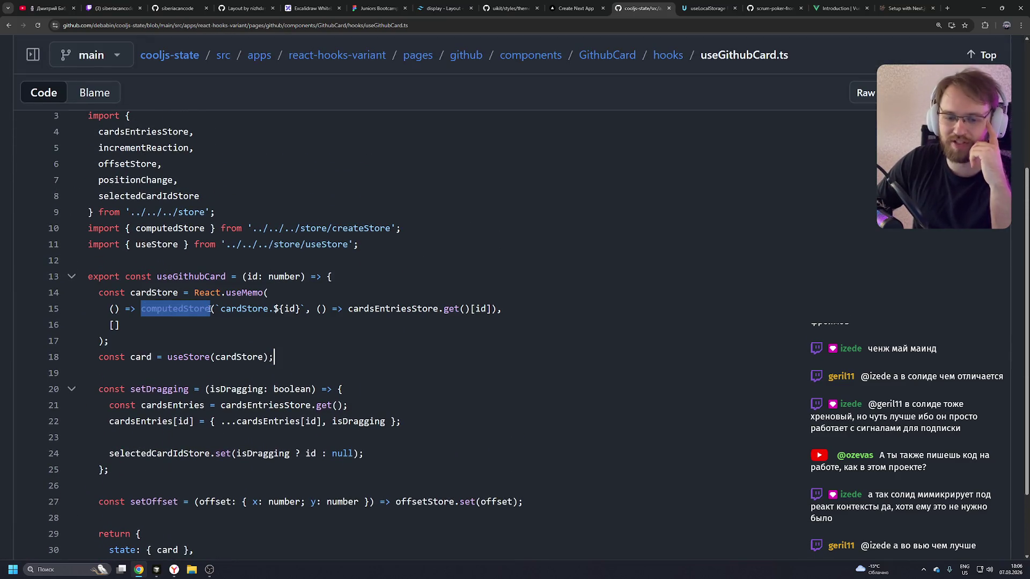
scroll(330, 339, up, 1)
click(177, 389)
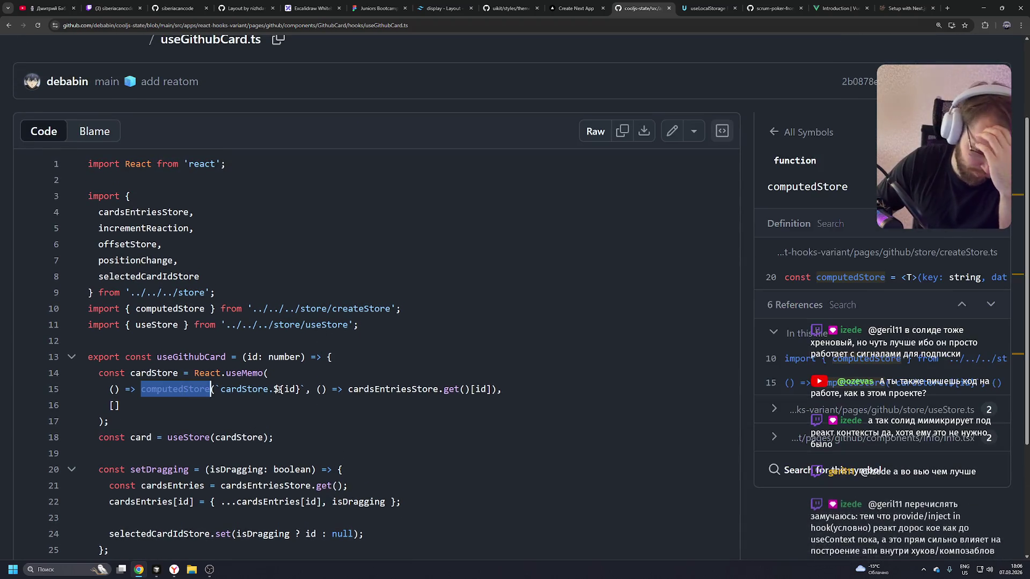
drag(493, 389, 346, 389)
click(274, 438)
Step: Open components/Info/Info.tsx and review CardInfo's store setup and cardsEntriesStore subscription line
click(8, 25)
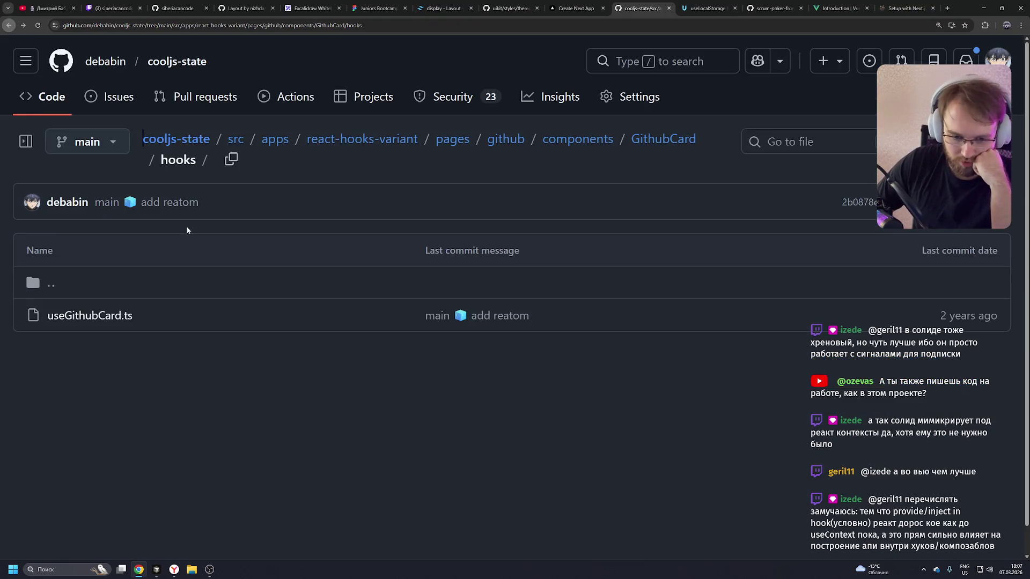
click(84, 291)
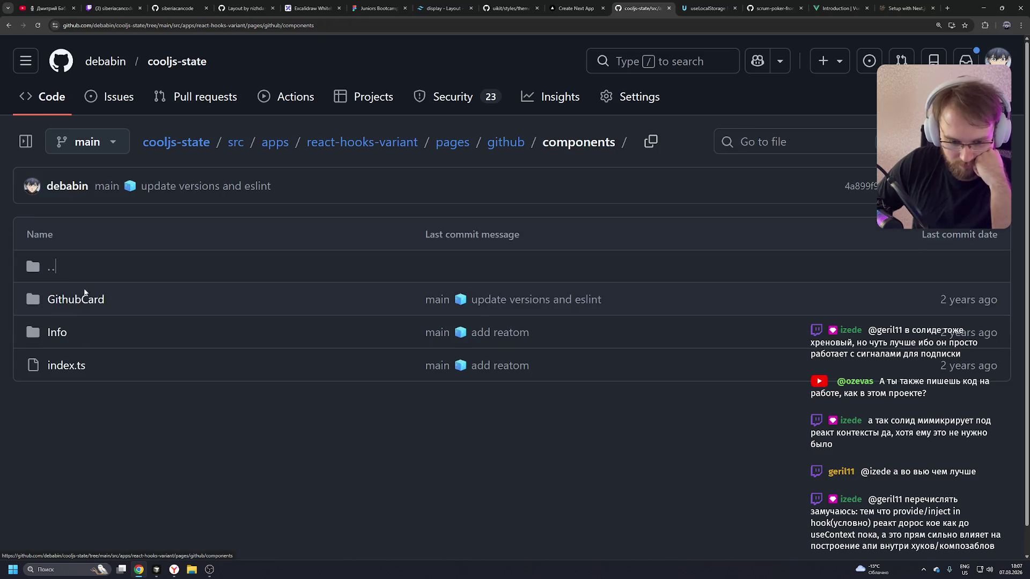
click(57, 333)
click(63, 317)
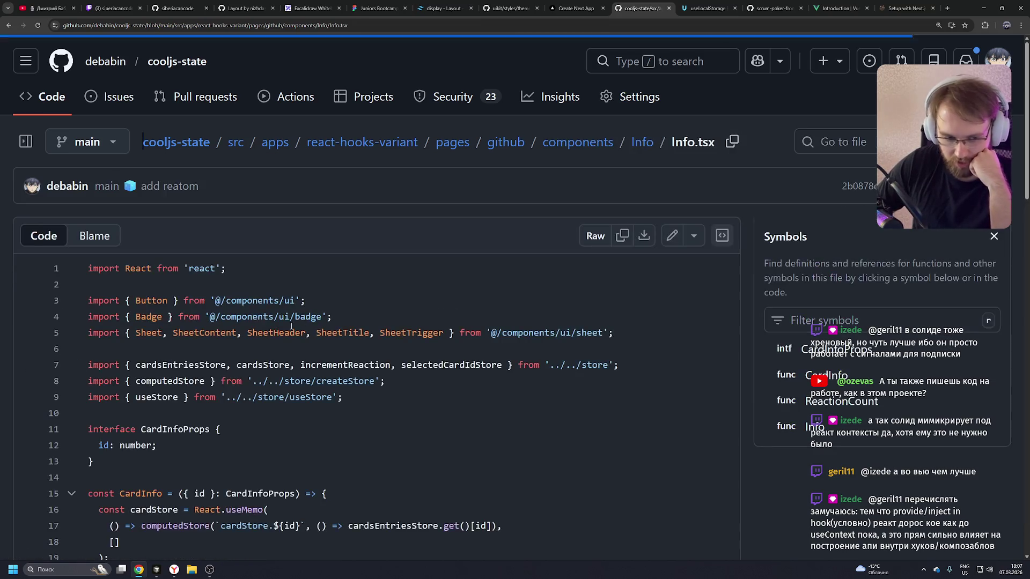
scroll(291, 326, down, 5)
drag(88, 222, 286, 294)
click(307, 293)
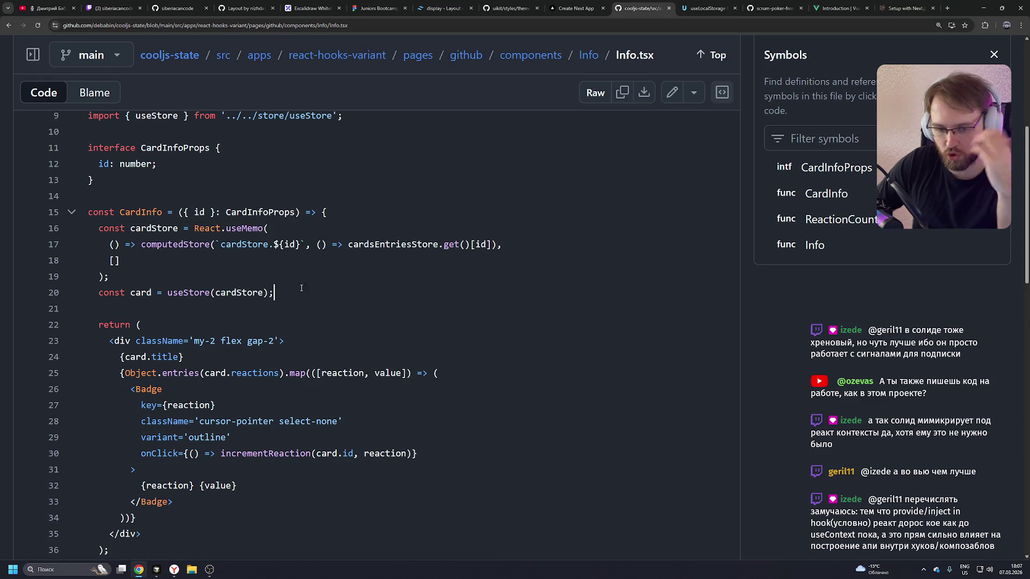
scroll(270, 299, down, 8)
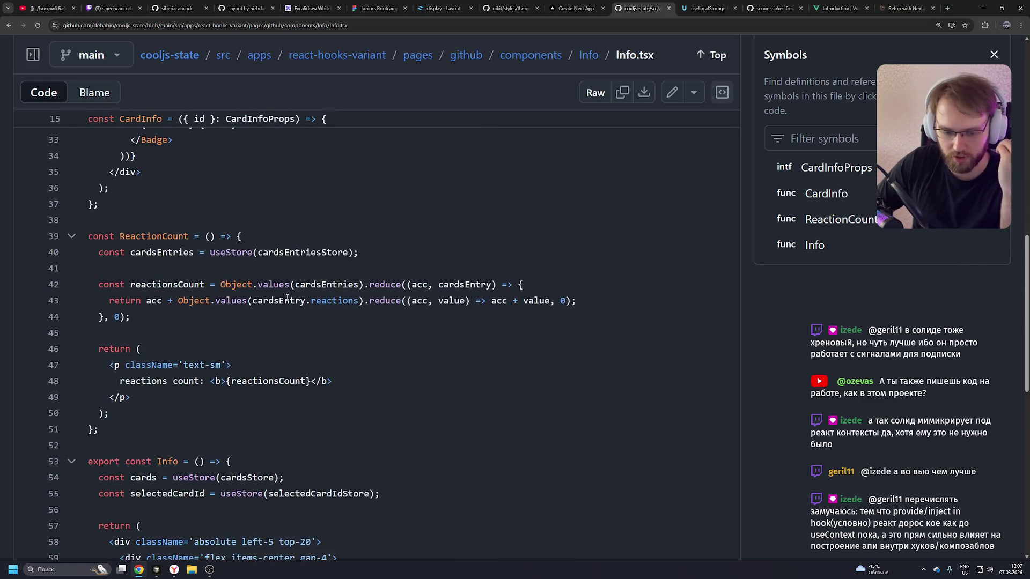
click(393, 177)
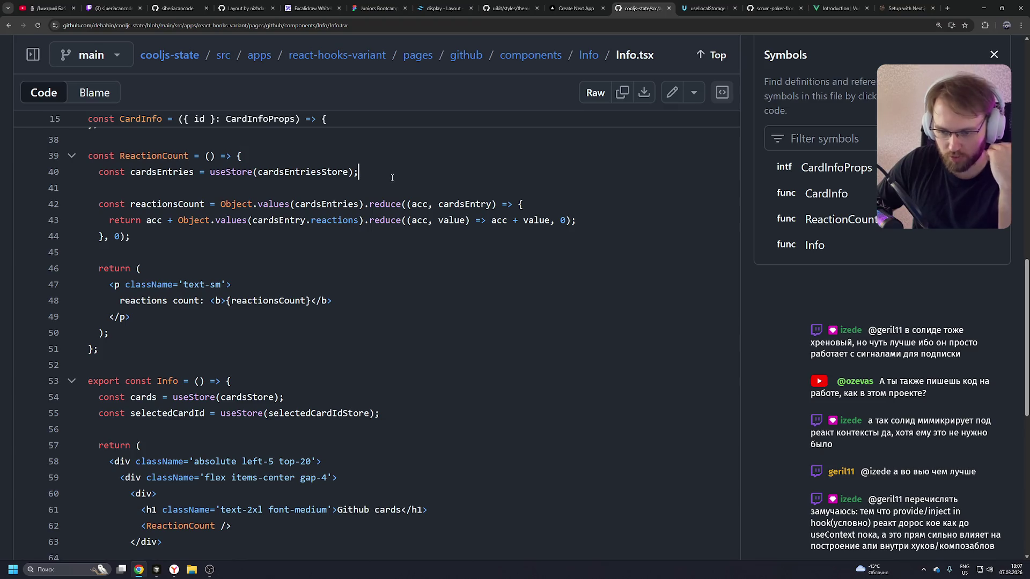
scroll(261, 242, down, 6)
scroll(261, 242, up, 2)
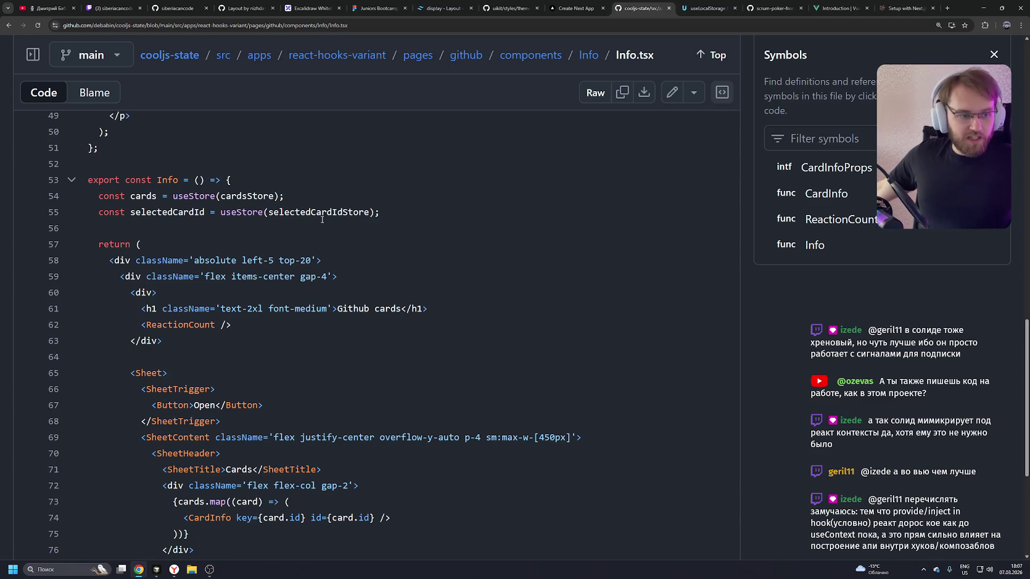
scroll(321, 219, up, 12)
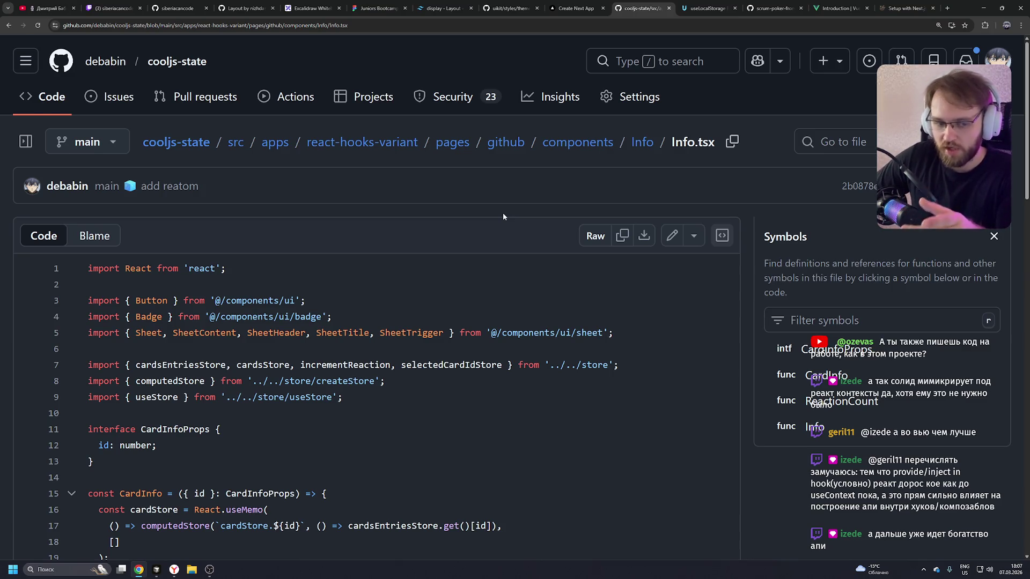
Step: Back on the YouTube talk, deselect the video title and scroll up to the player before returning to Excalidraw
key(ctrl+1)
scroll(306, 343, down, 3)
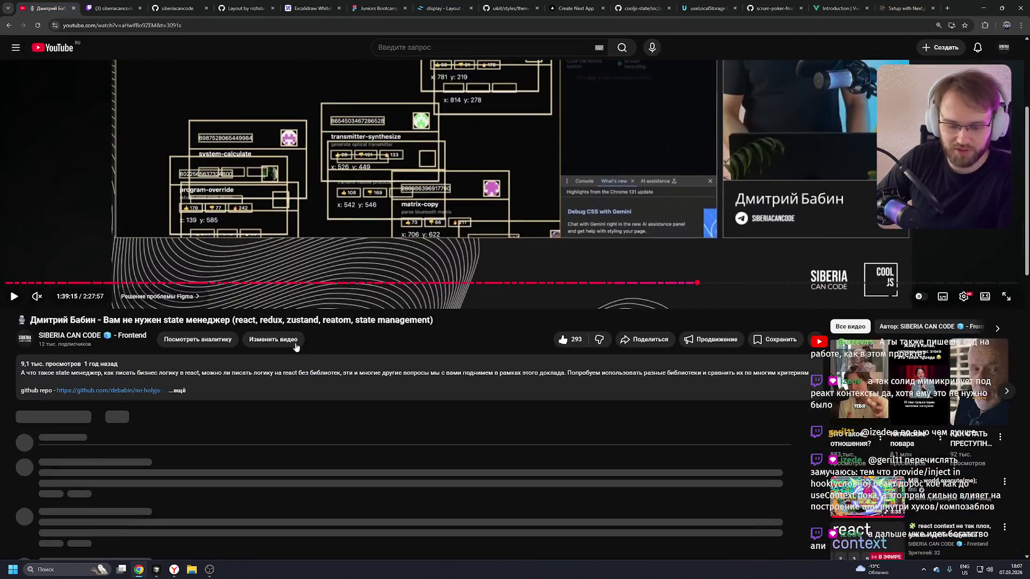
drag(103, 320, 231, 321)
click(234, 321)
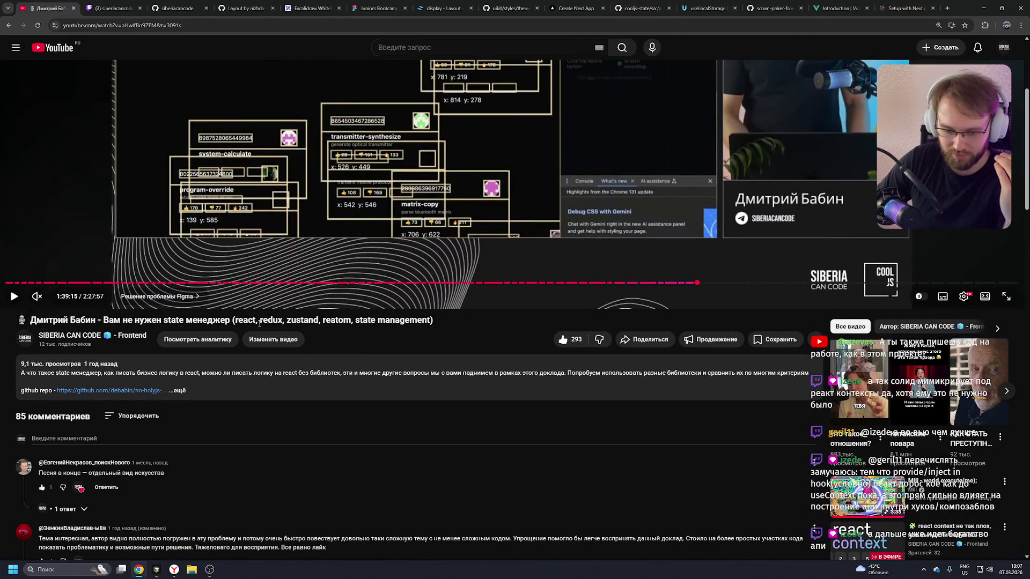
scroll(258, 322, up, 4)
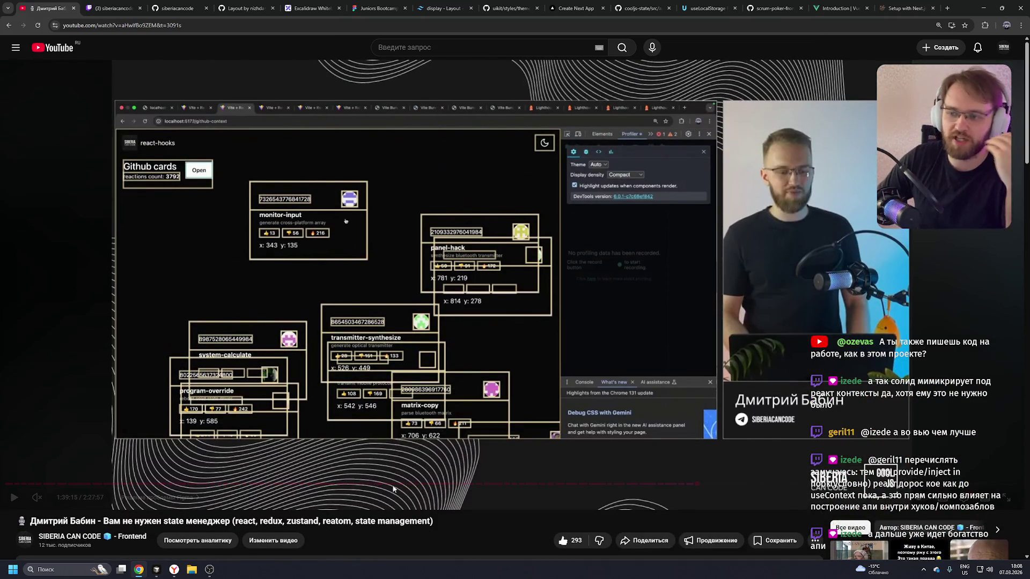
click(311, 8)
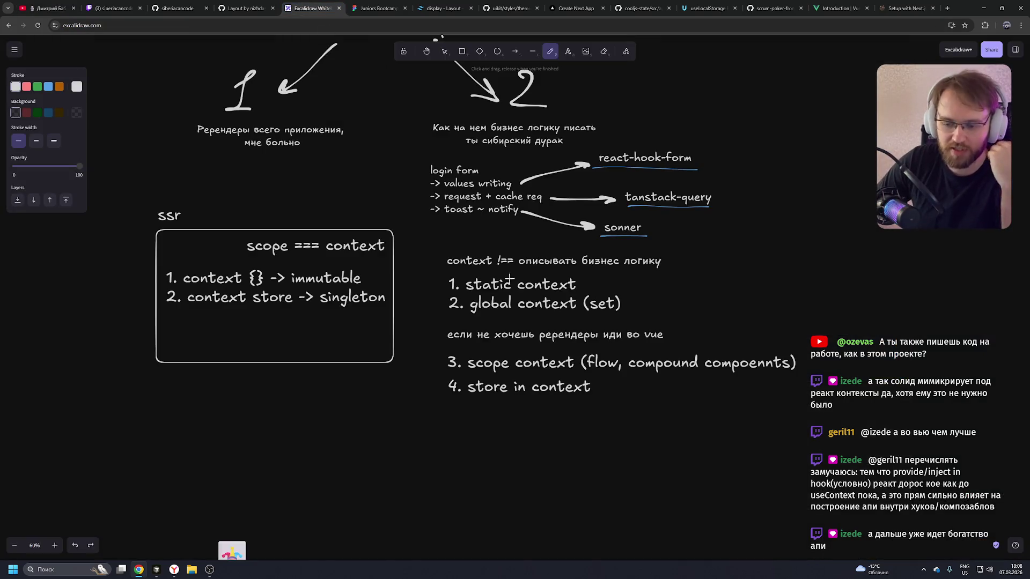
Step: Draw freehand underlines under react-hook-form, tanstack-query and sonner
scroll(625, 291, up, 2)
drag(593, 290, 716, 296)
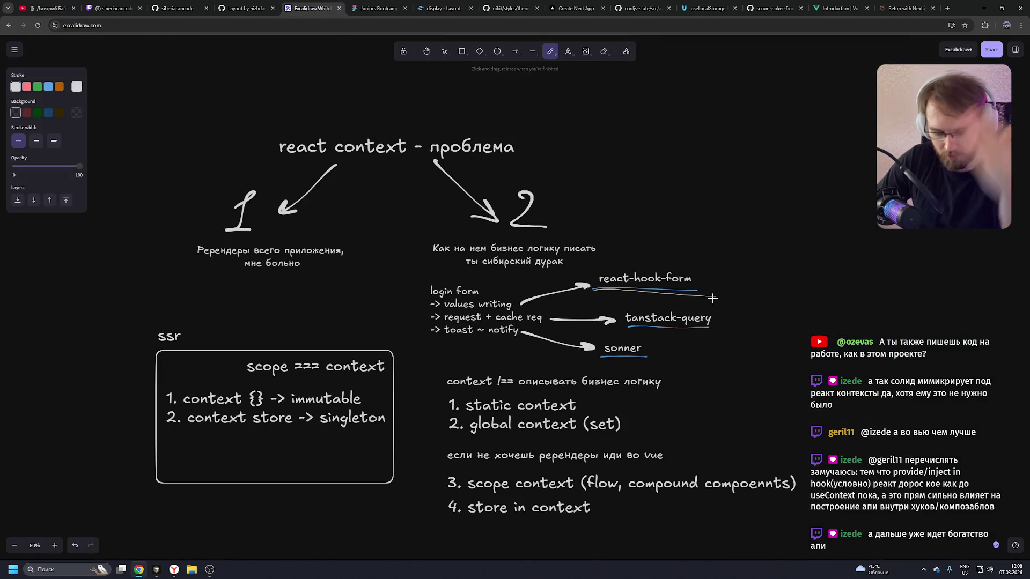
drag(624, 329, 715, 331)
drag(601, 356, 648, 355)
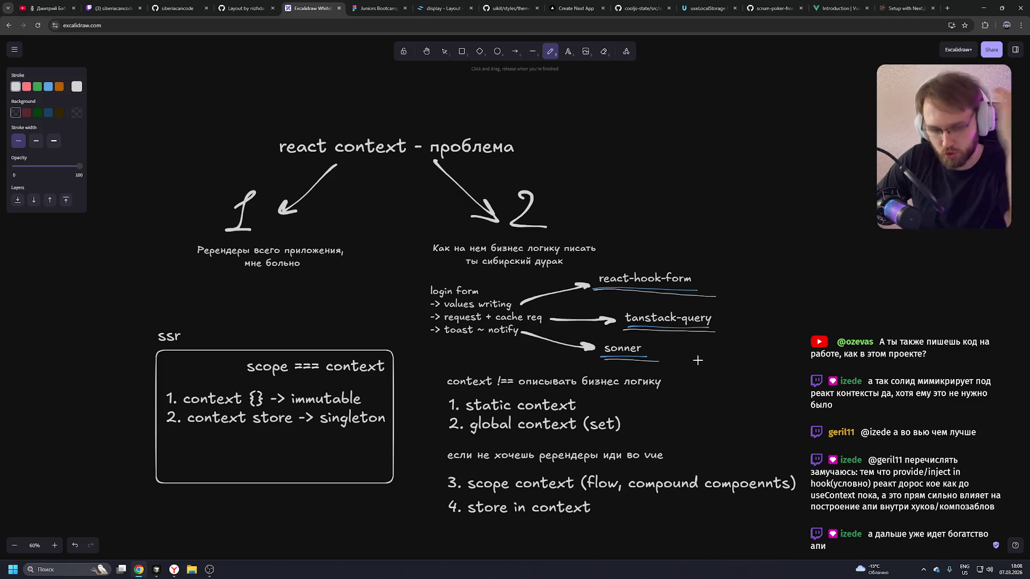
Step: Return to the Selection tool, revisit the YouTube talk, then open the reactuse docs tab
key(v)
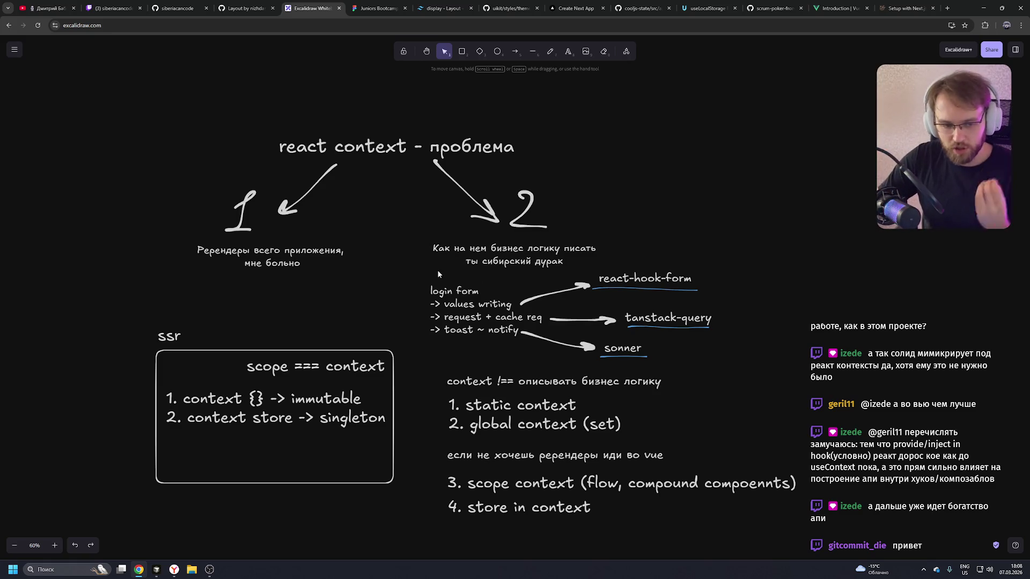
click(49, 8)
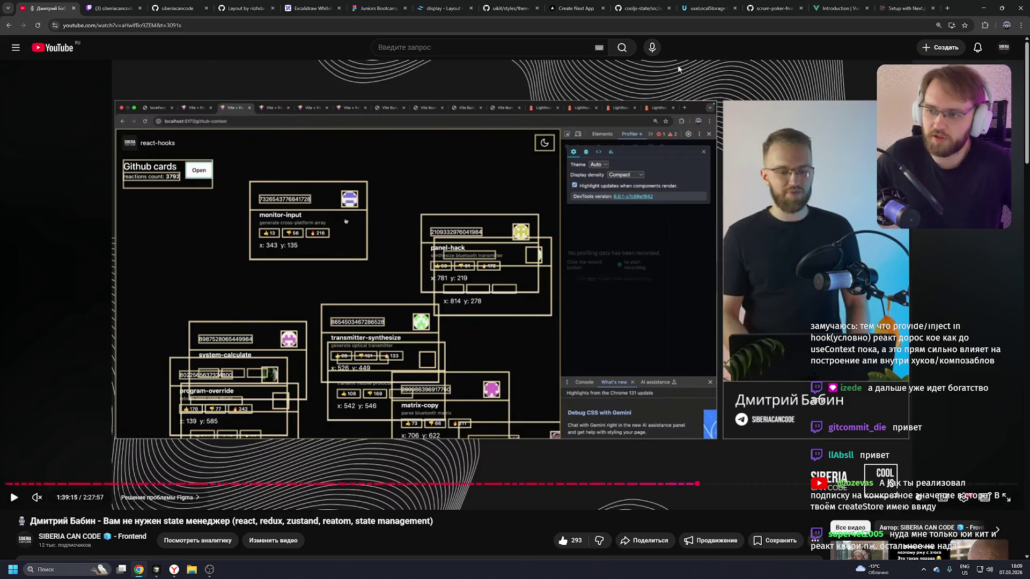
click(703, 8)
Step: From reactuse's Next.js installation page, open the createStore helper docs and follow its Source link
key(ctrl+Tab)
key(ctrl+shift+Tab)
key(alt+Left)
scroll(160, 282, down, 20)
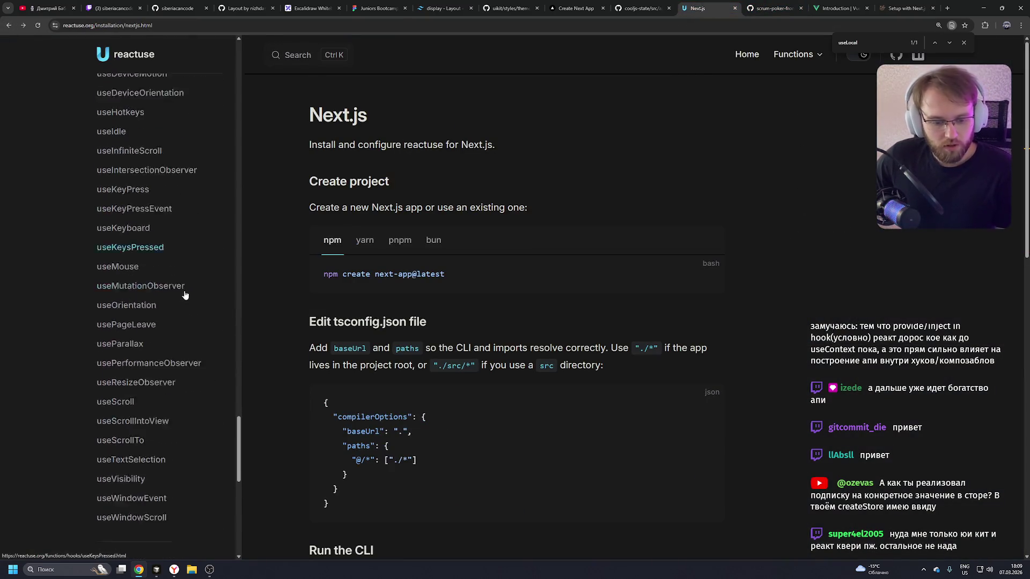
click(120, 478)
scroll(516, 353, down, 10)
scroll(518, 351, down, 10)
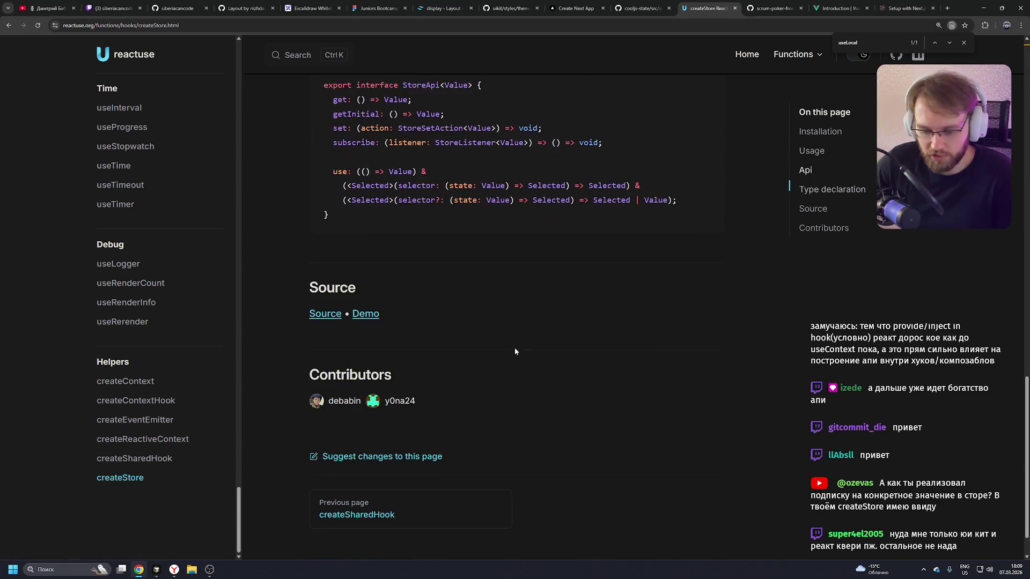
click(323, 314)
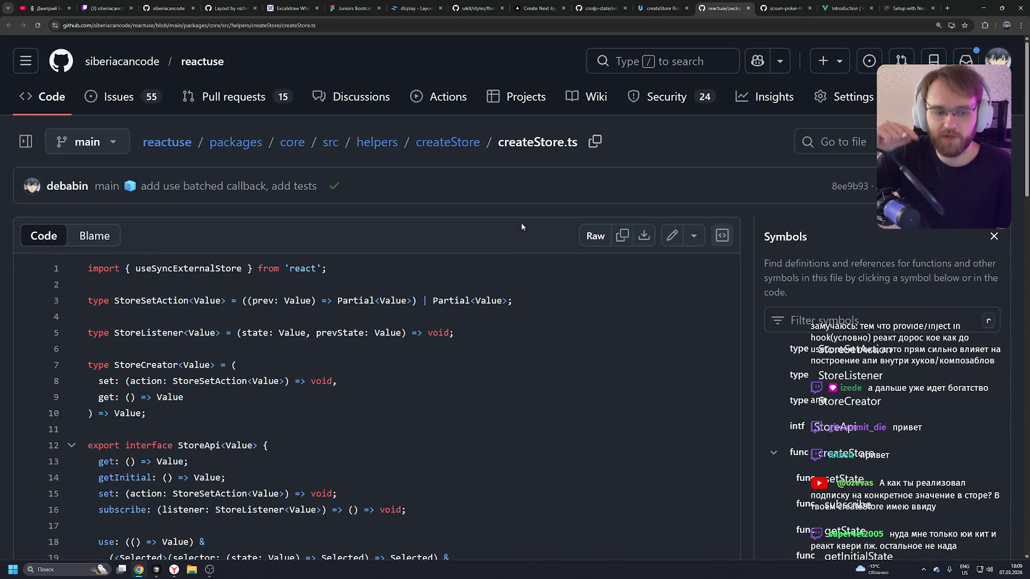
click(791, 15)
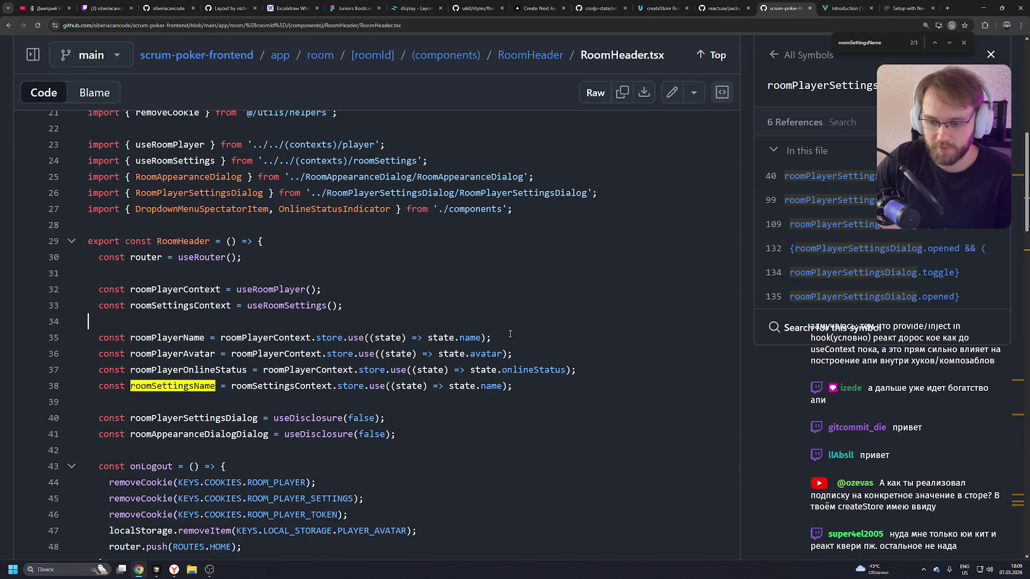
drag(503, 356, 438, 355)
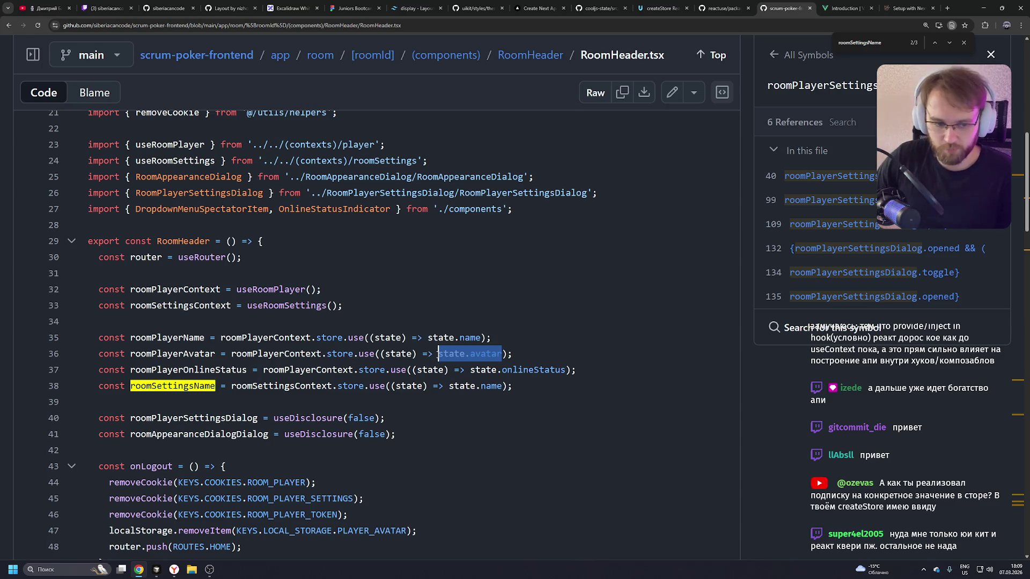
click(454, 354)
click(503, 355)
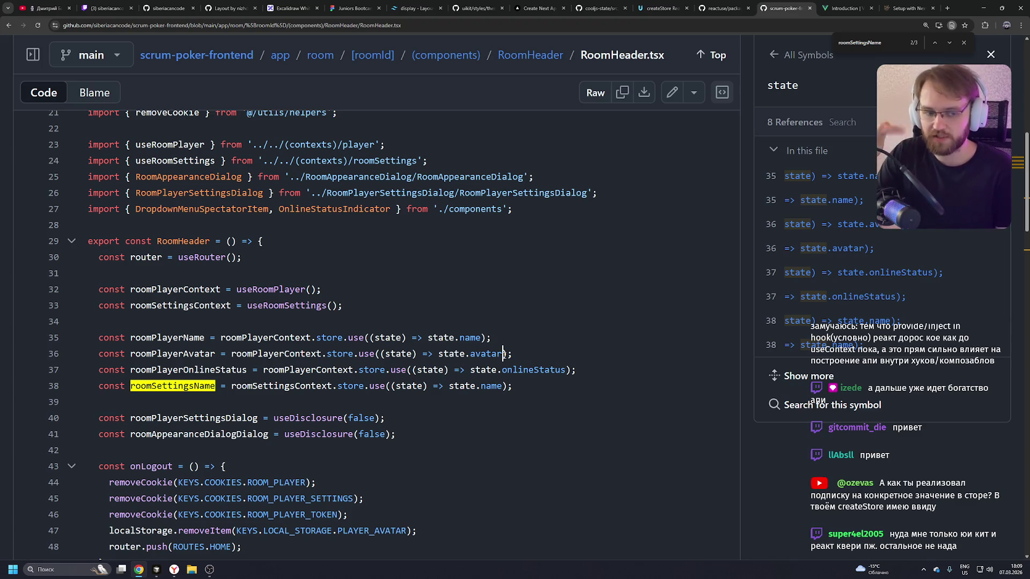
key(ctrl+shift+Tab)
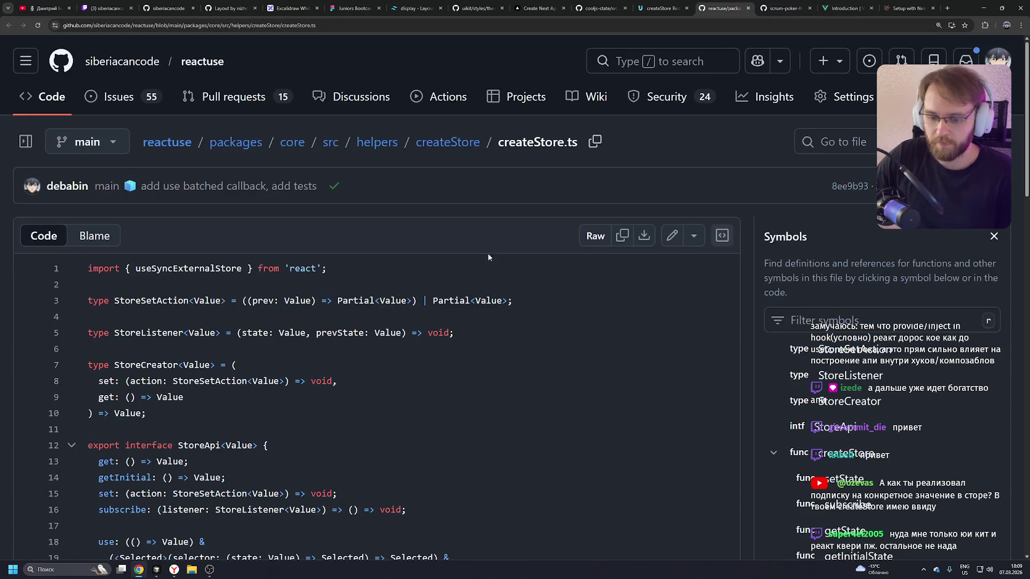
Step: Select selector(getState() on line 79 of createStore.ts and list its references in the file
scroll(432, 280, down, 10)
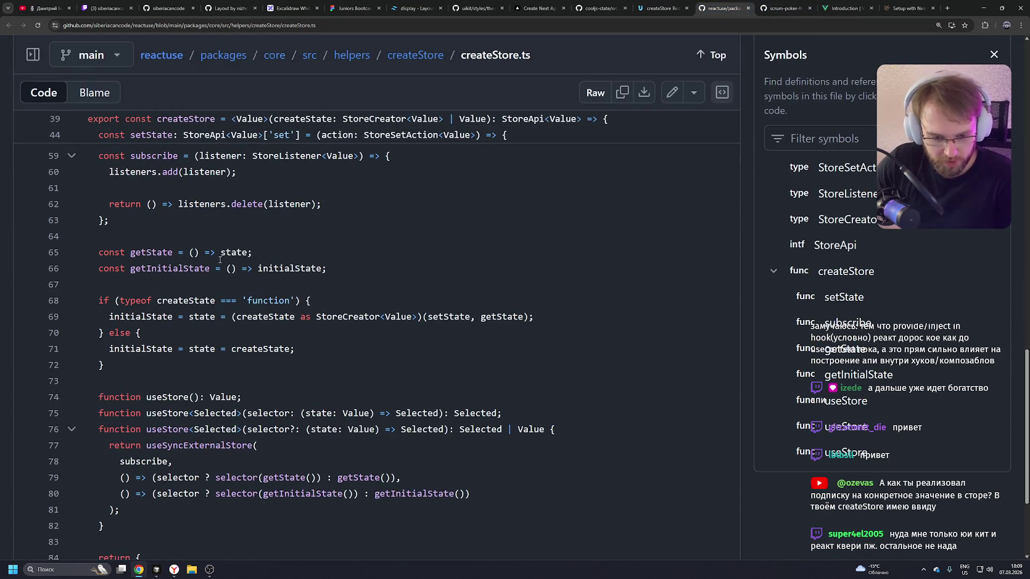
scroll(249, 308, up, 4)
scroll(174, 400, down, 5)
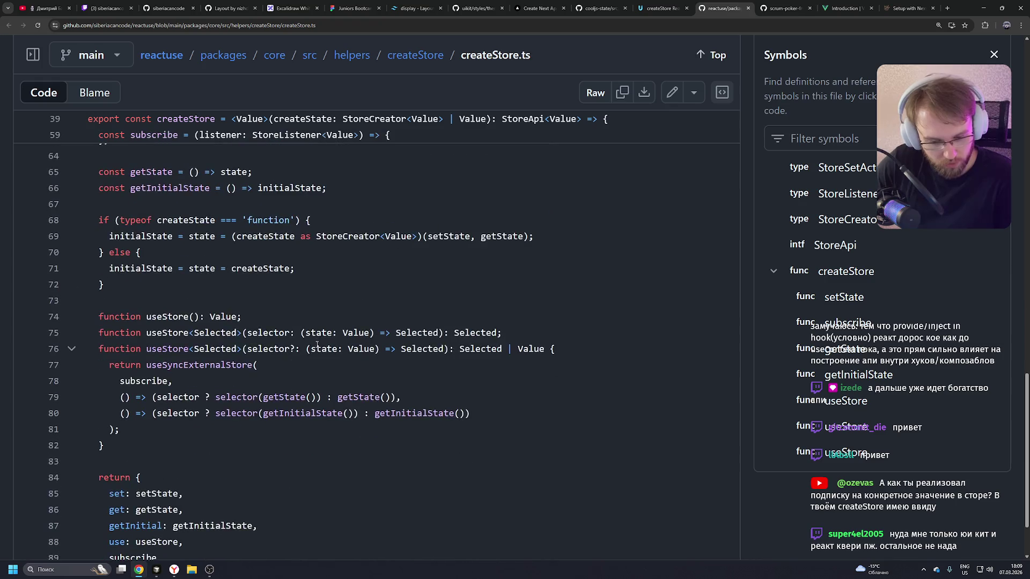
drag(316, 398, 222, 400)
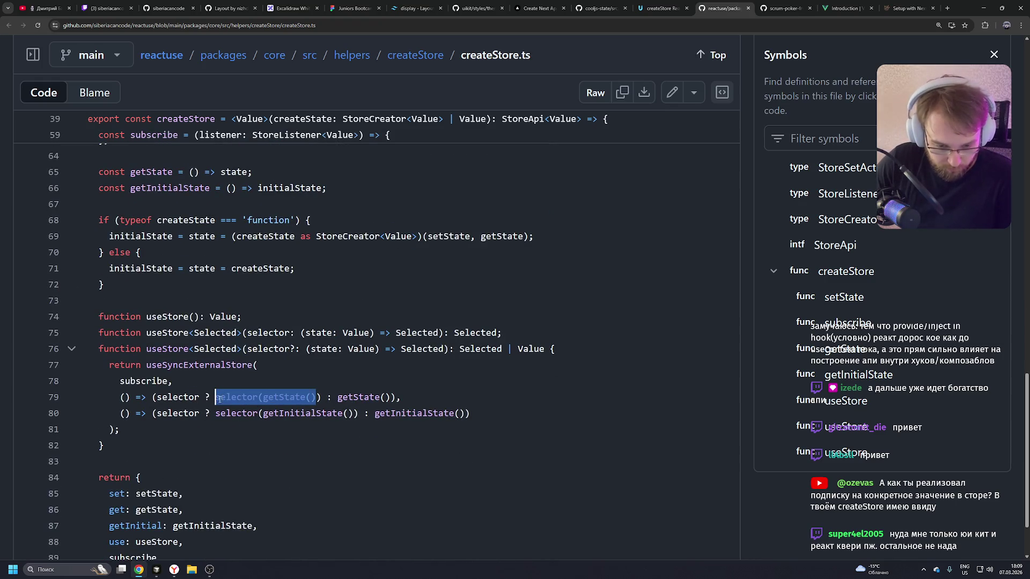
click(234, 399)
scroll(161, 429, up, 3)
scroll(156, 464, down, 2)
Step: List subscribe's references, jump to its definition on line 59, and reselect selector(getState()) on line 79
click(156, 465)
scroll(250, 389, up, 5)
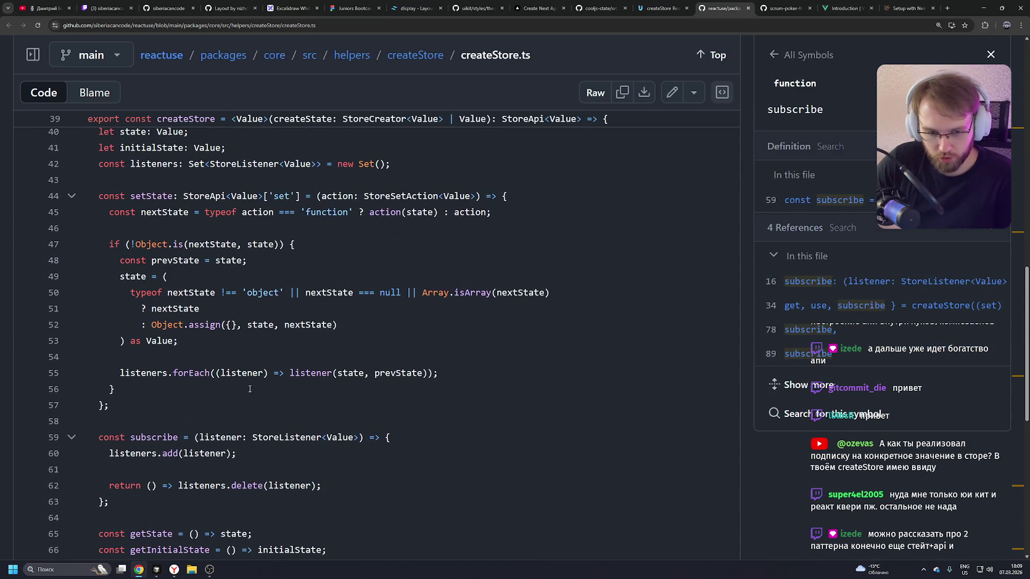
scroll(134, 305, up, 3)
scroll(247, 361, down, 6)
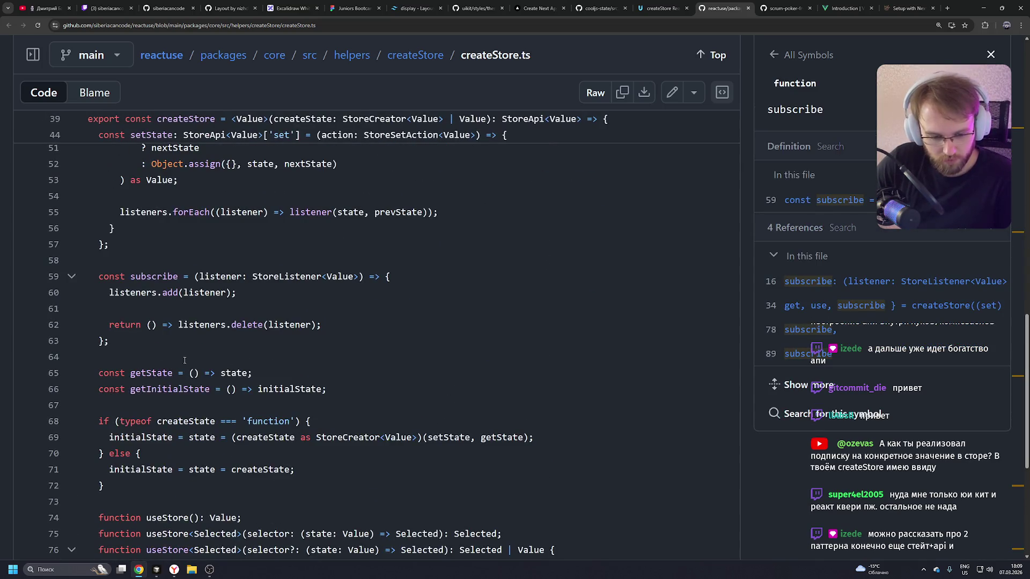
scroll(177, 357, down, 3)
scroll(201, 358, up, 15)
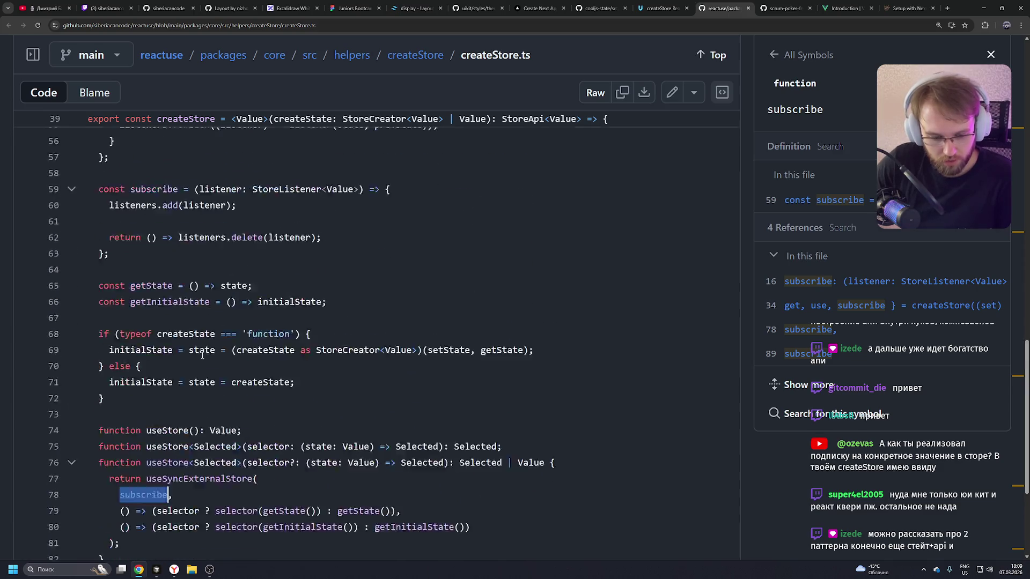
scroll(198, 358, up, 2)
scroll(183, 358, down, 20)
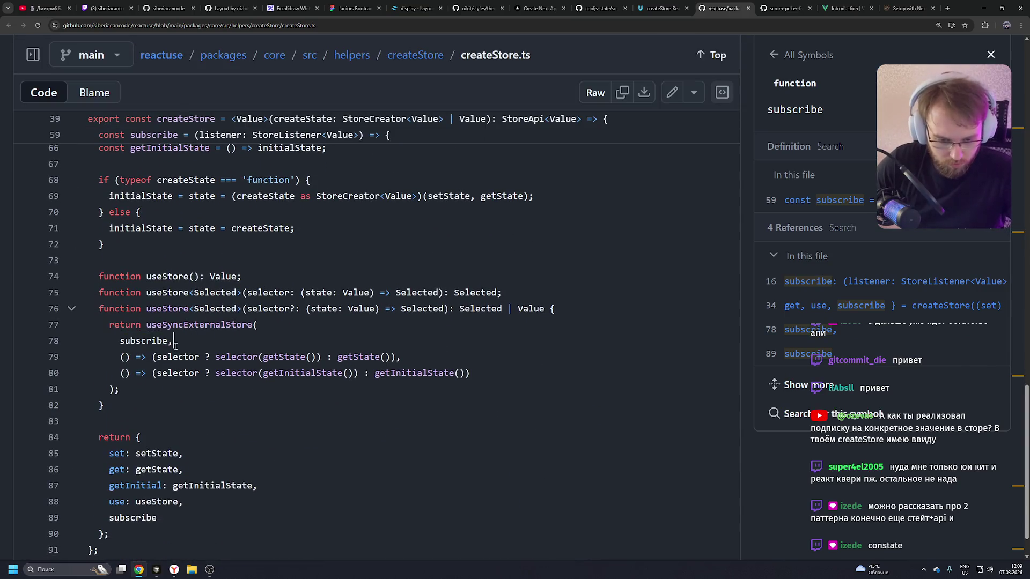
click(826, 202)
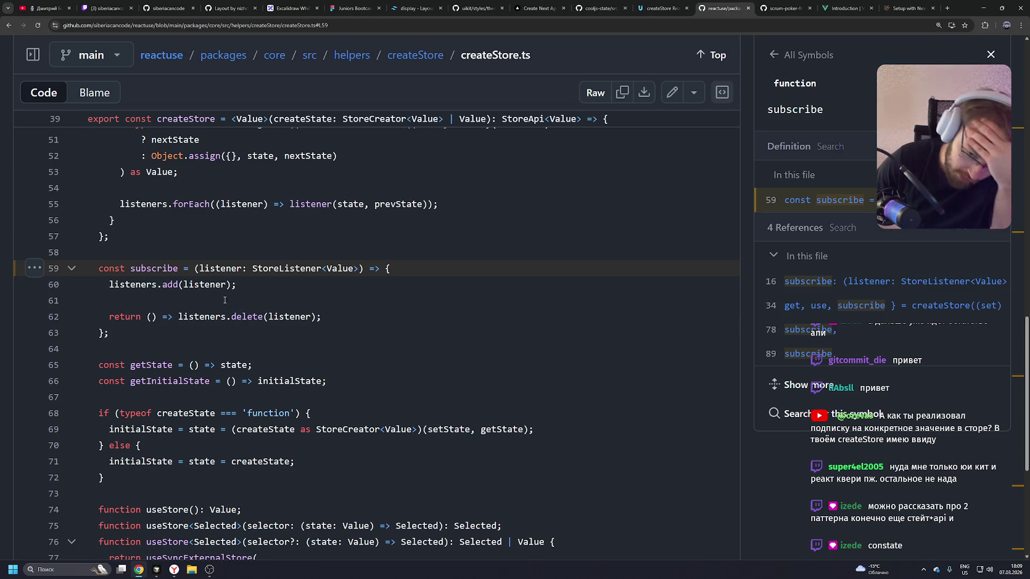
scroll(316, 321, down, 5)
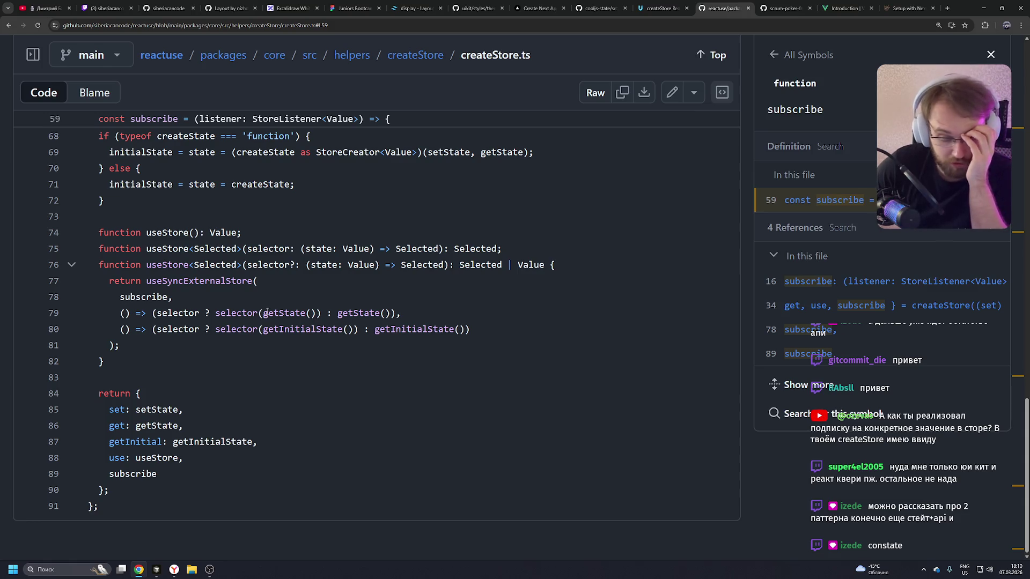
drag(214, 313, 318, 314)
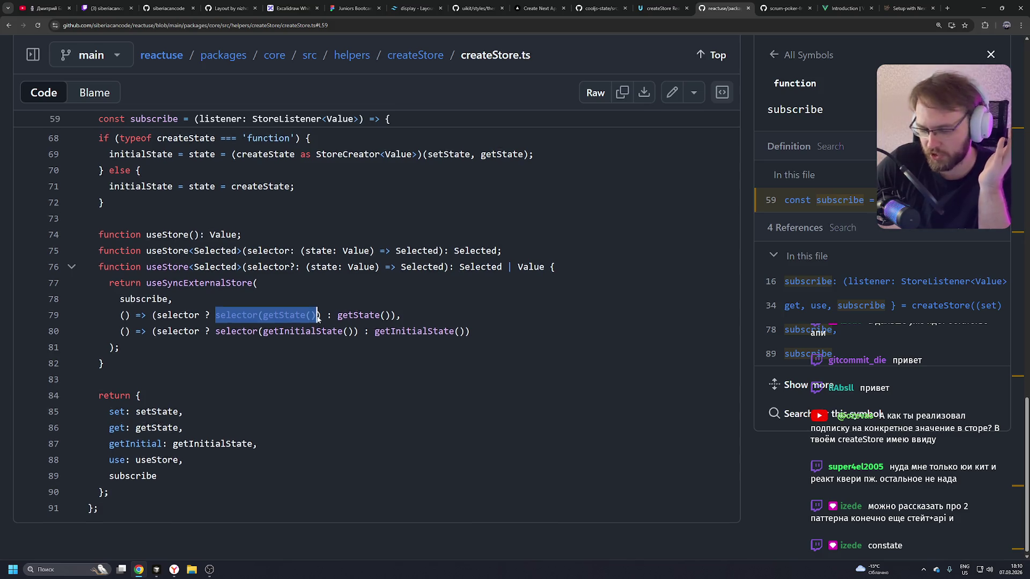
scroll(315, 315, up, 2)
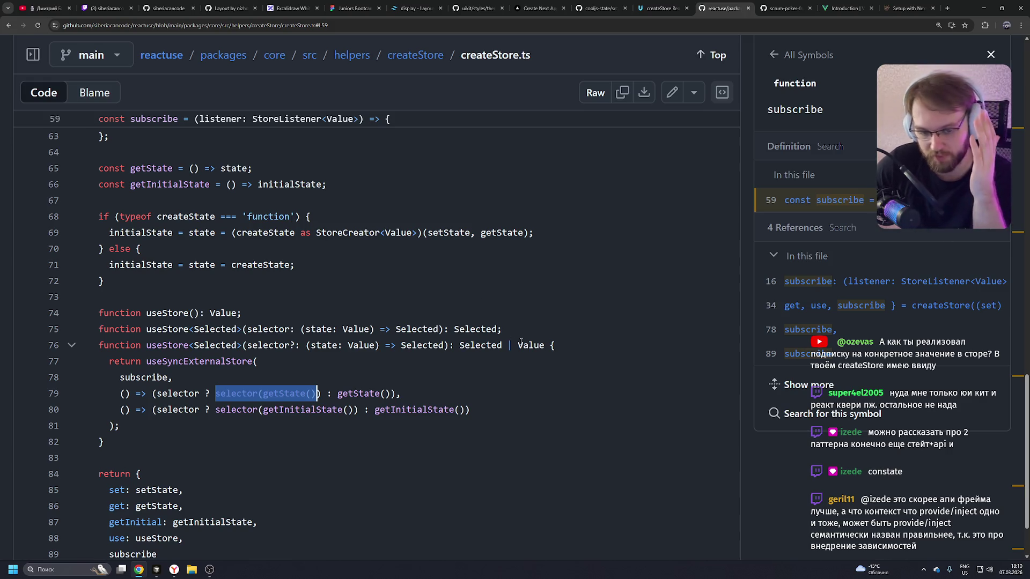
scroll(504, 332, up, 1)
double_click(236, 433)
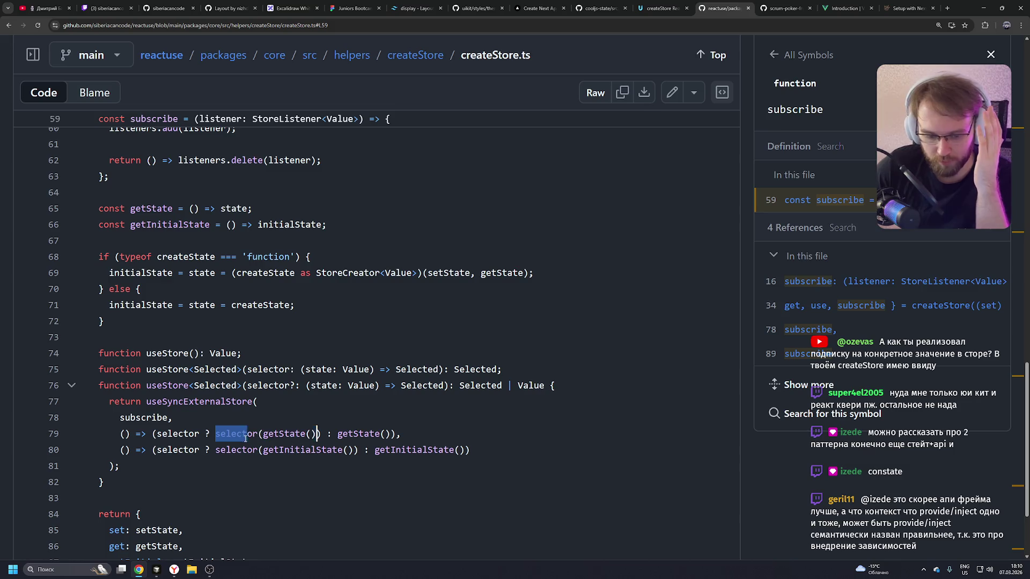
scroll(318, 379, up, 7)
scroll(318, 379, up, 3)
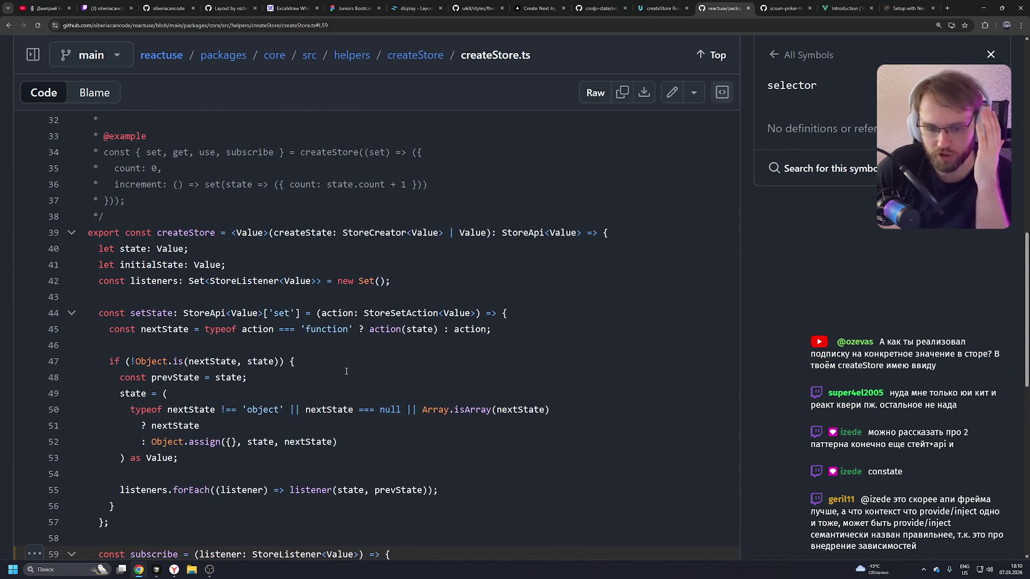
scroll(346, 374, down, 3)
scroll(346, 374, down, 7)
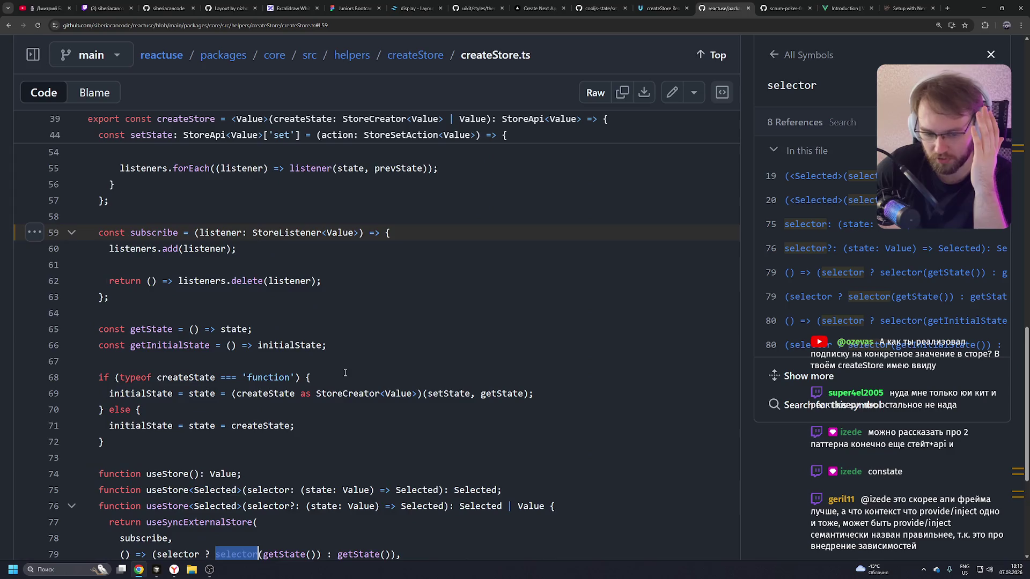
click(239, 462)
double_click(236, 473)
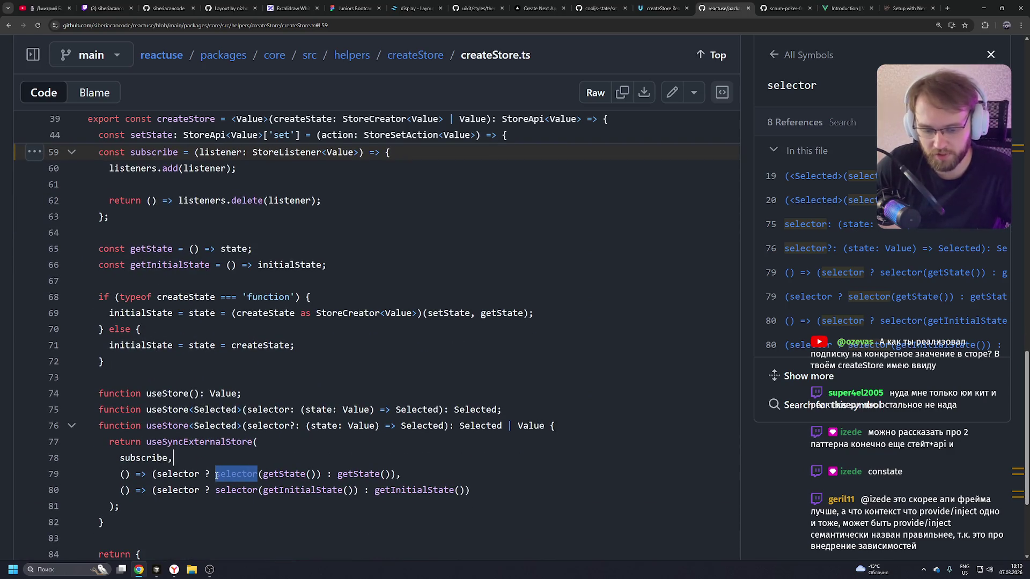
key(ctrl+f)
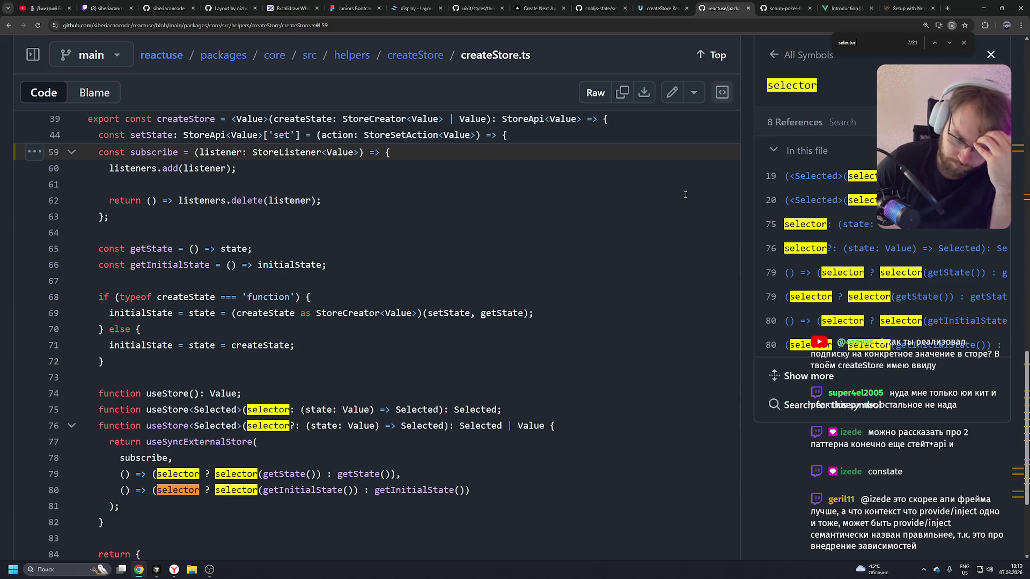
click(786, 8)
click(738, 4)
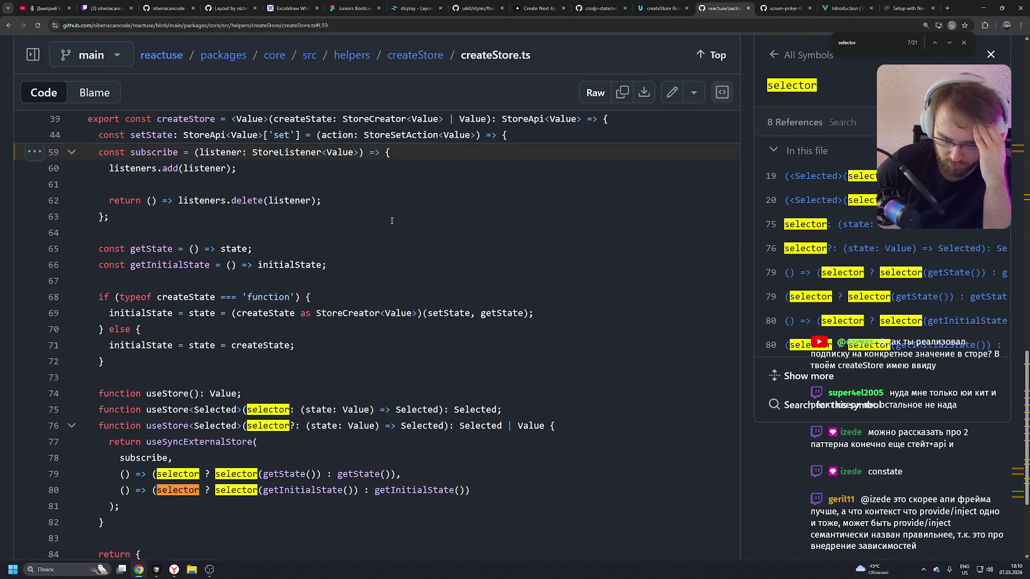
scroll(407, 234, up, 5)
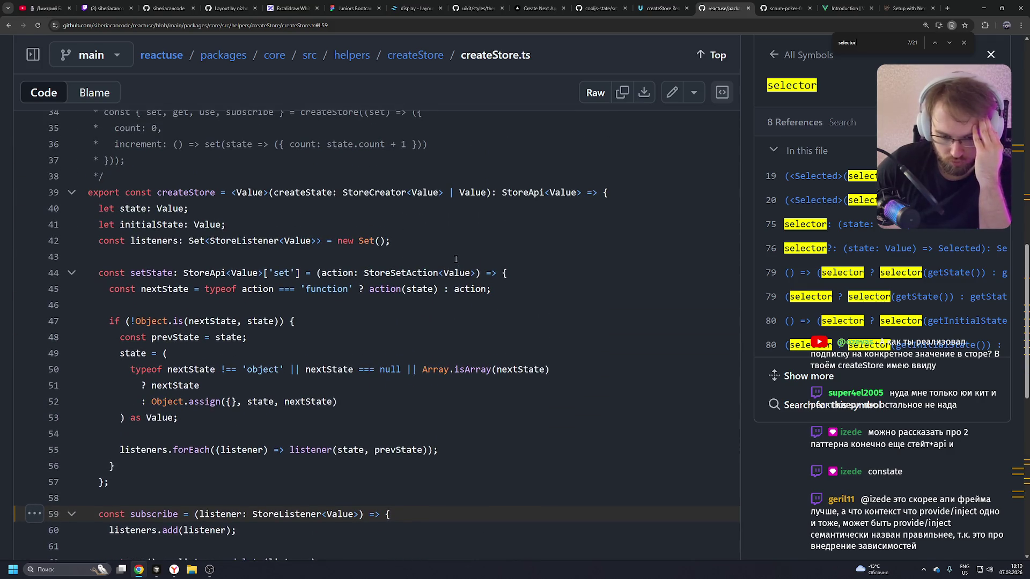
drag(107, 321, 308, 320)
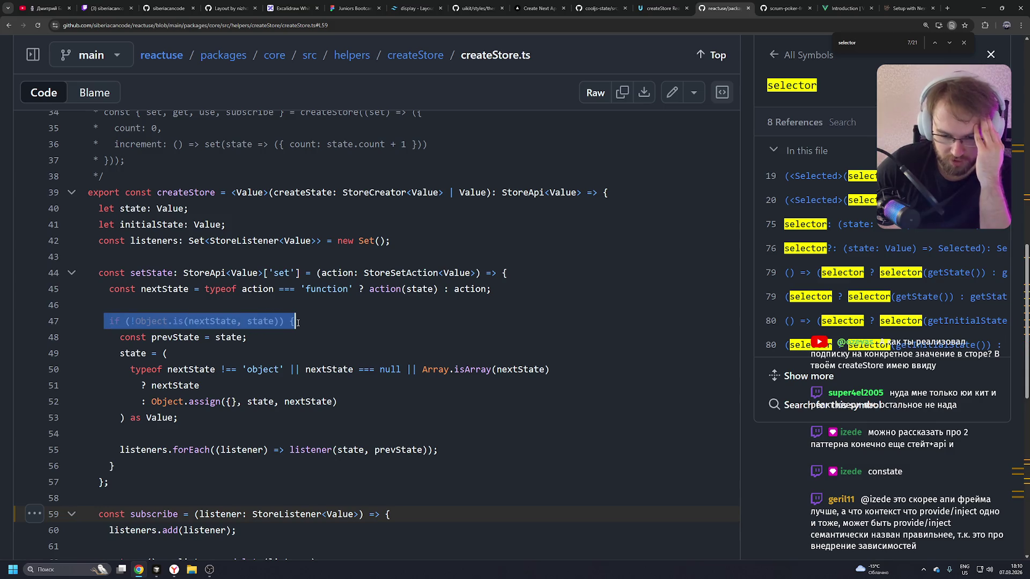
click(331, 322)
drag(439, 451, 89, 304)
click(388, 330)
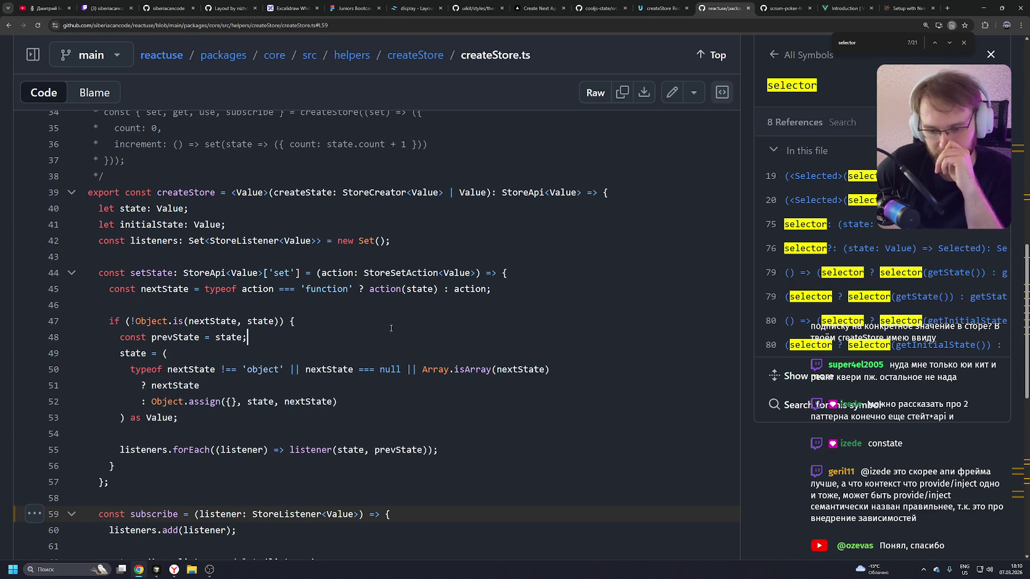
mouse_move(444, 466)
mouse_down()
mouse_move(118, 329)
mouse_move(89, 284)
mouse_up()
click(343, 336)
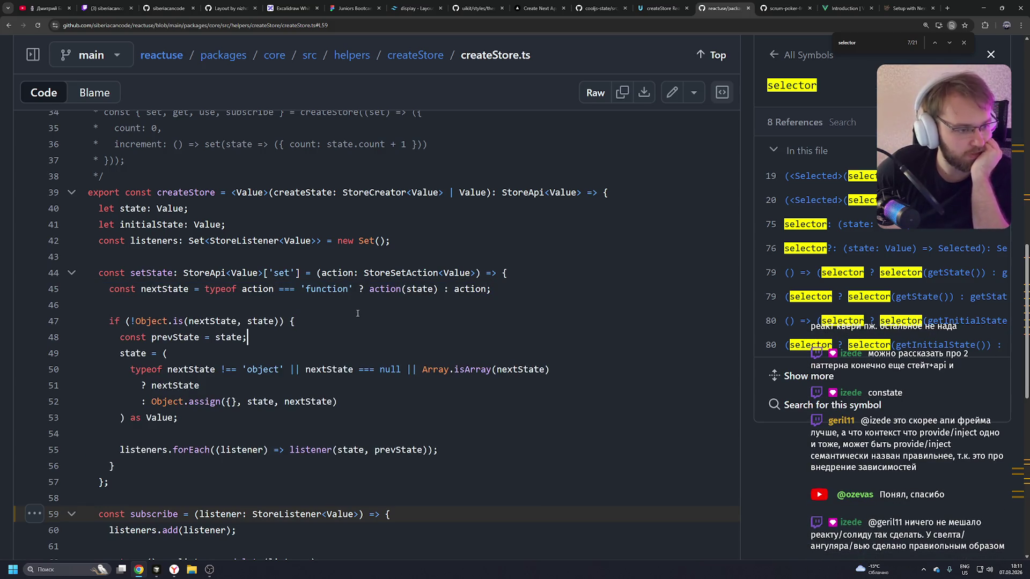
drag(115, 466, 88, 289)
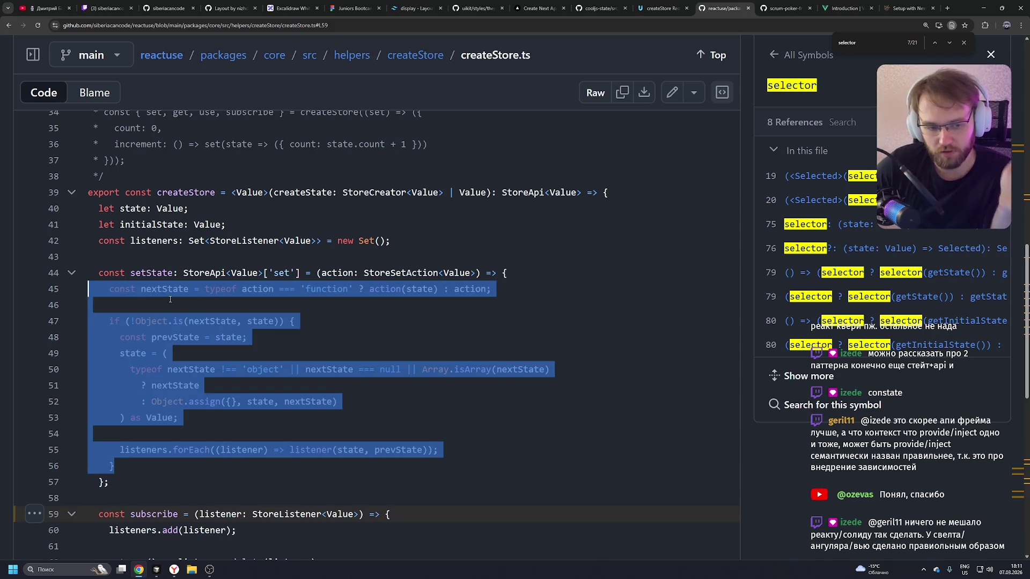
click(350, 314)
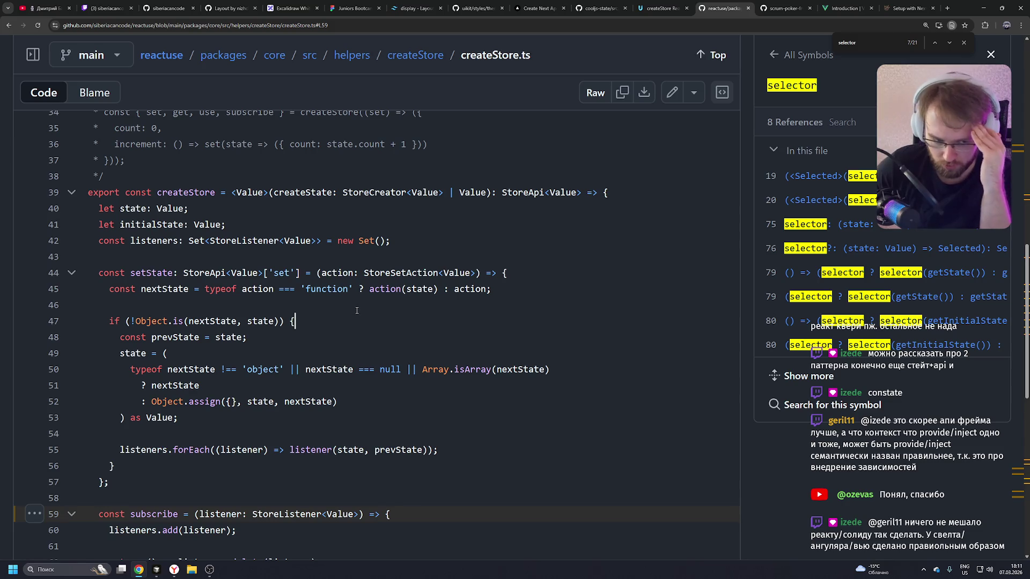
click(252, 205)
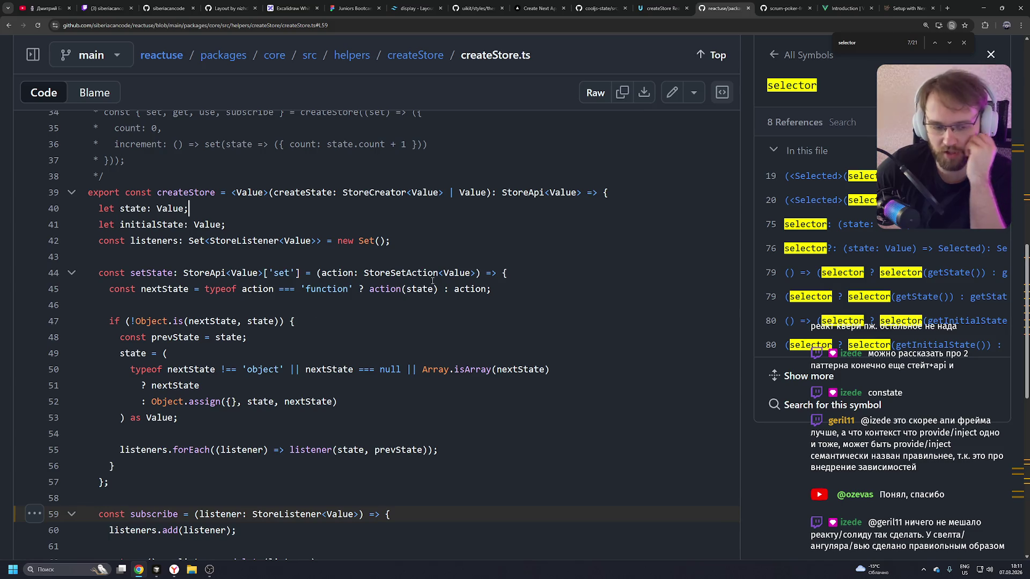
Step: In RoomHeader.tsx, highlight the three player store selectors and state.name, and show onlineStatus references
click(793, 5)
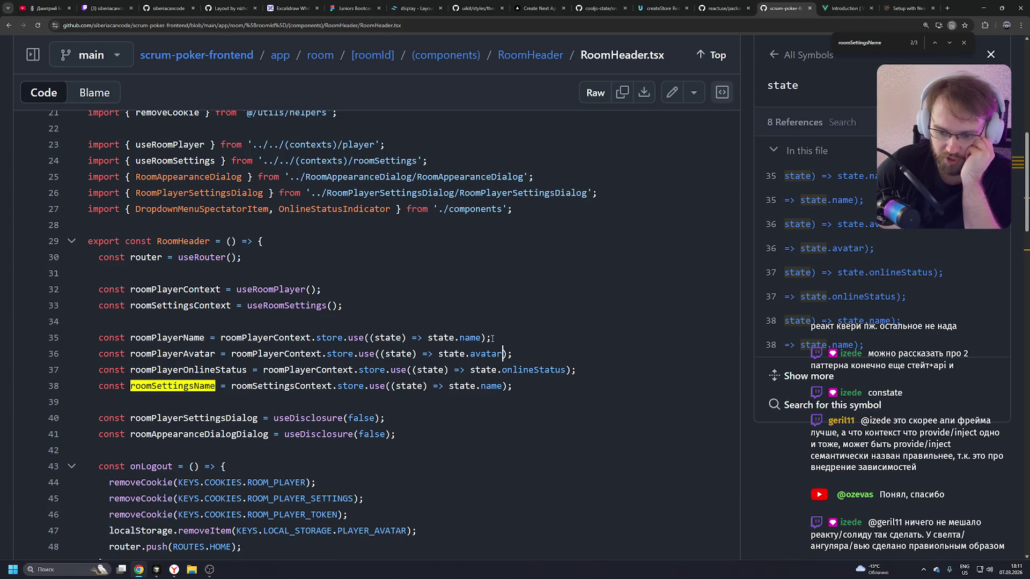
mouse_move(591, 370)
mouse_down()
mouse_move(91, 352)
mouse_move(94, 337)
mouse_up()
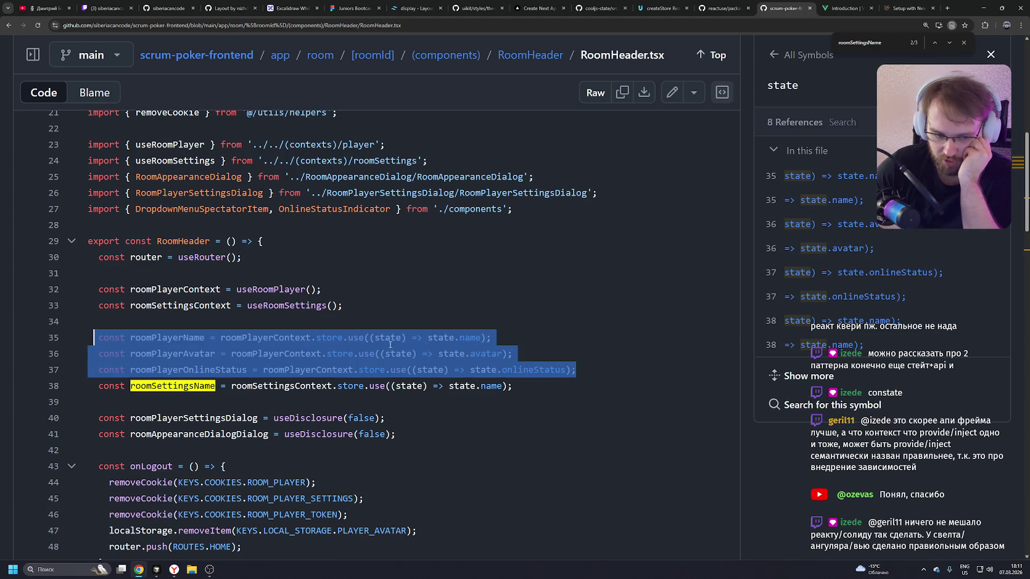
click(558, 352)
drag(427, 338, 488, 337)
click(486, 354)
click(545, 370)
Step: Re-highlight the selectors on lines 35–37 and state.name on line 35, then go to Excalidraw
drag(576, 370, 89, 337)
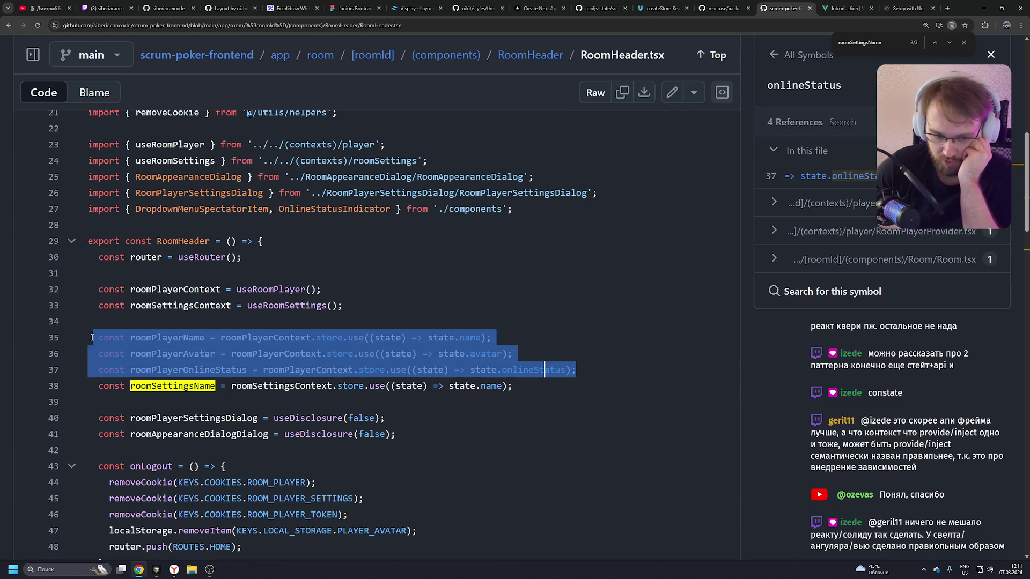
click(519, 295)
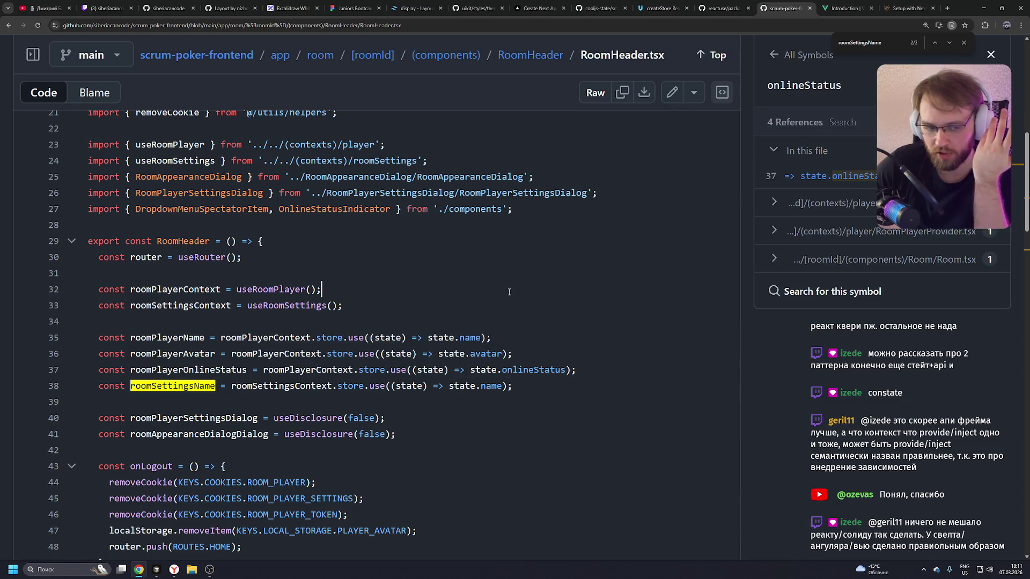
mouse_move(481, 337)
mouse_down()
mouse_move(416, 337)
mouse_move(433, 337)
mouse_up()
click(497, 326)
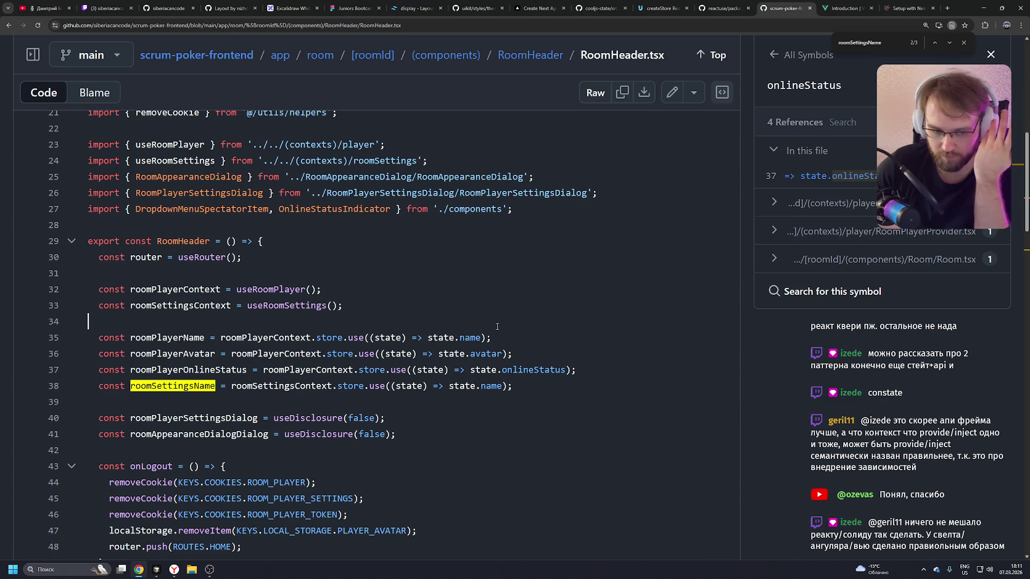
key(ctrl+5)
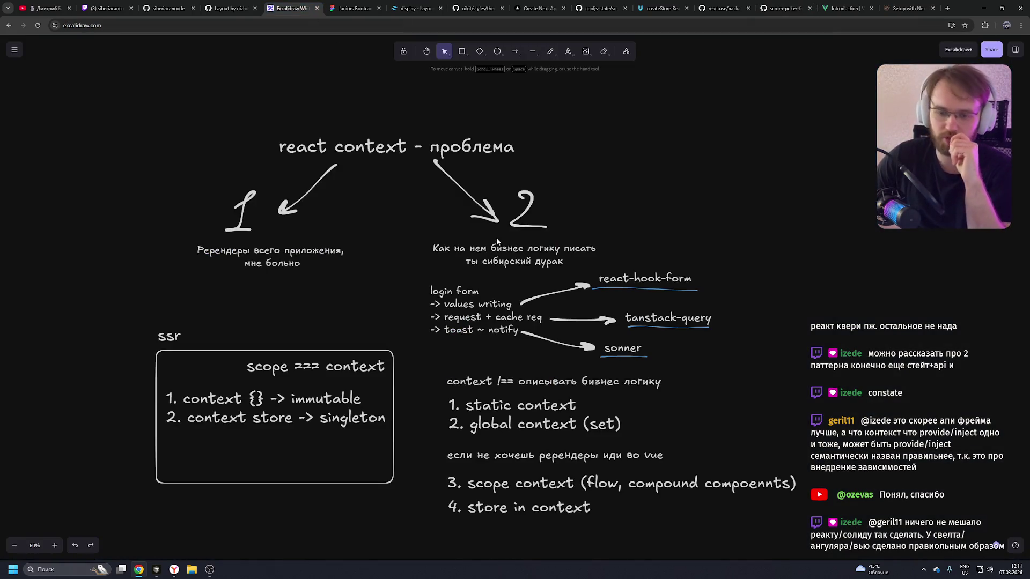
mouse_move(96, 119)
mouse_down()
mouse_move(137, 491)
mouse_move(790, 542)
mouse_up()
click(831, 519)
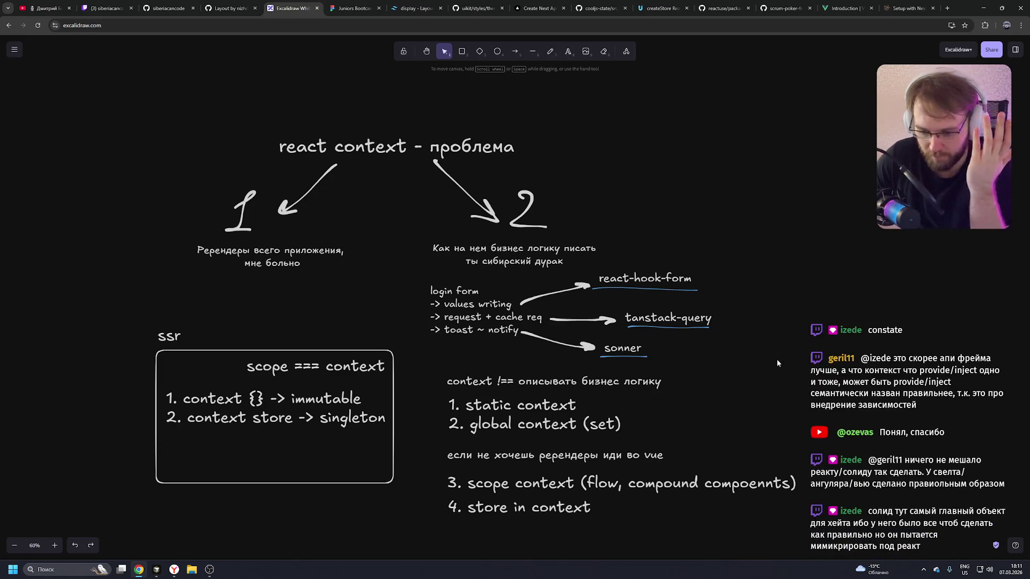
drag(170, 200, 362, 289)
click(361, 289)
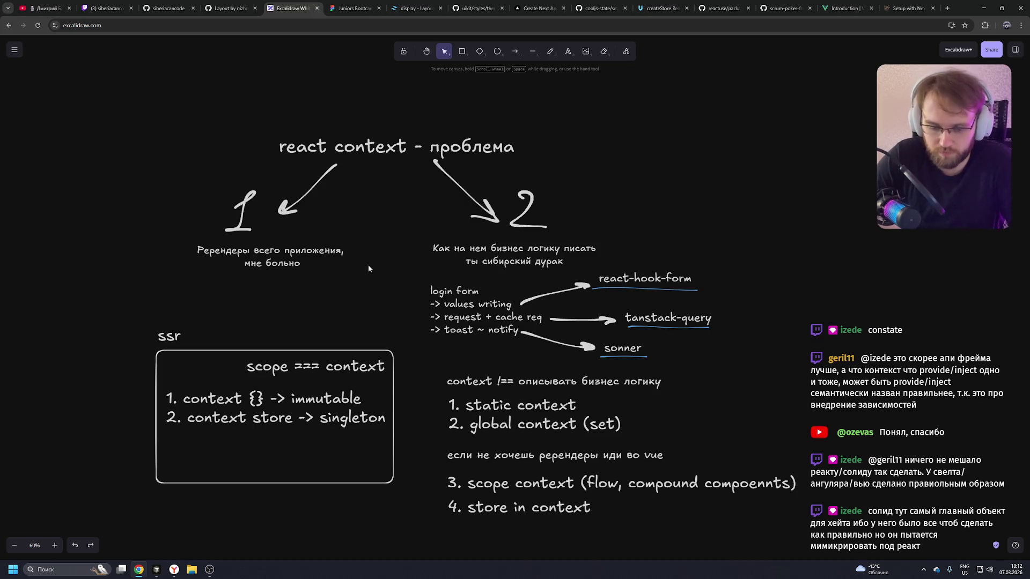
drag(137, 169, 352, 275)
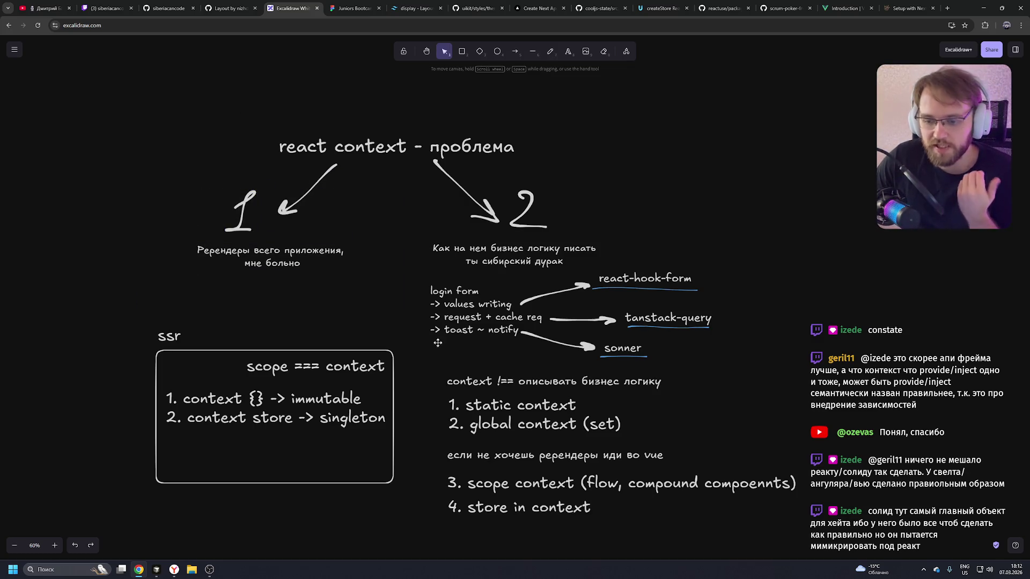
drag(424, 333, 718, 529)
mouse_move(821, 539)
mouse_down()
mouse_move(794, 515)
mouse_move(473, 394)
mouse_move(413, 343)
mouse_move(423, 361)
mouse_up()
click(424, 360)
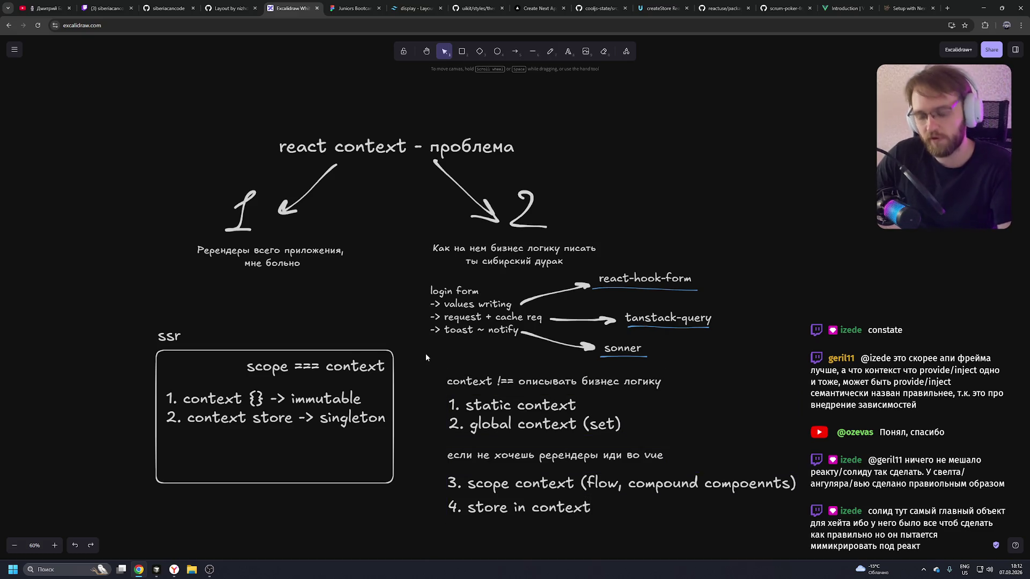
mouse_move(427, 356)
mouse_down()
mouse_move(821, 537)
mouse_move(510, 409)
mouse_up()
Step: Inspect the context list items' text in edit mode, highlighting the words 'store in context'
double_click(510, 408)
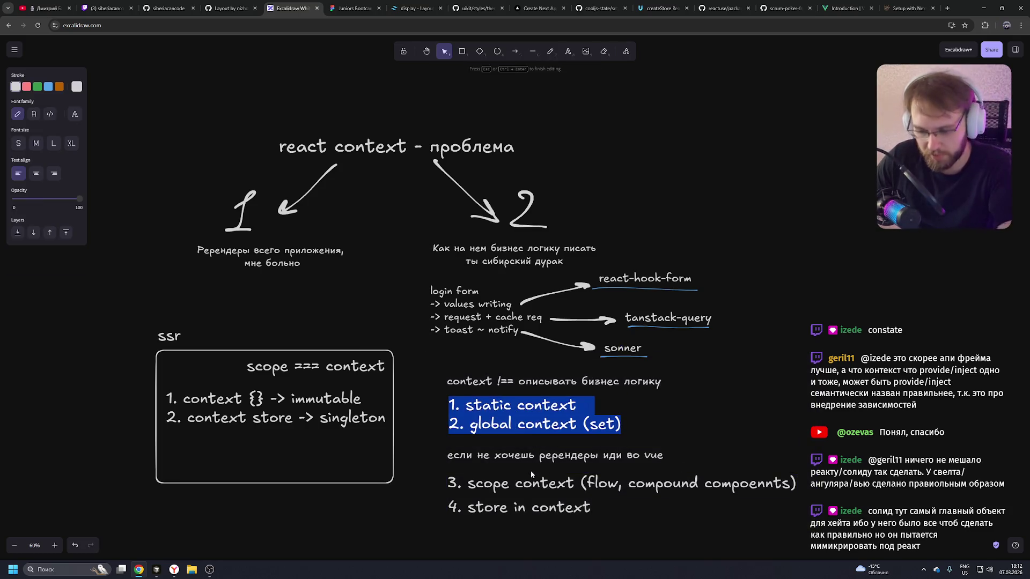
double_click(553, 482)
click(530, 533)
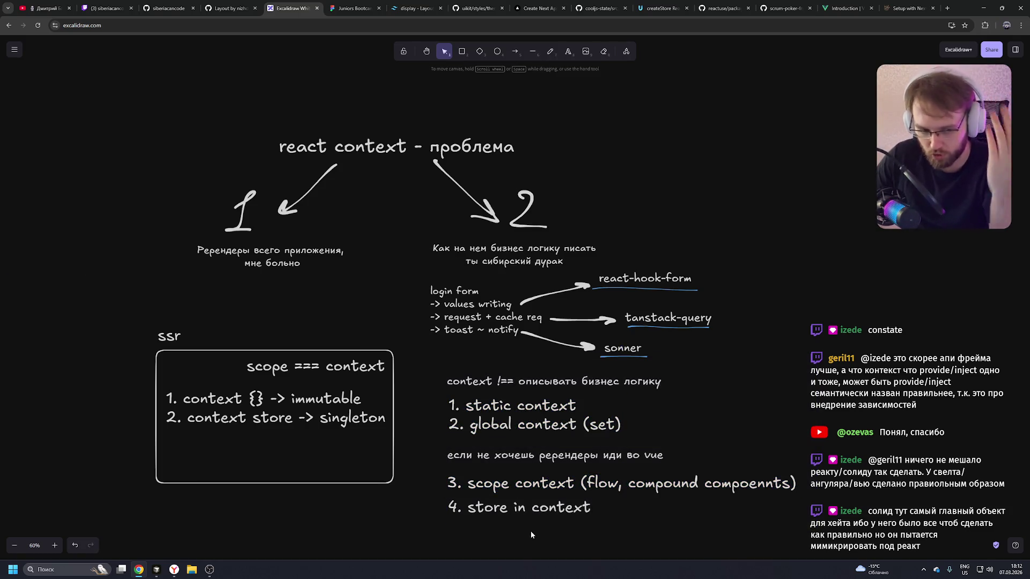
click(563, 510)
double_click(563, 510)
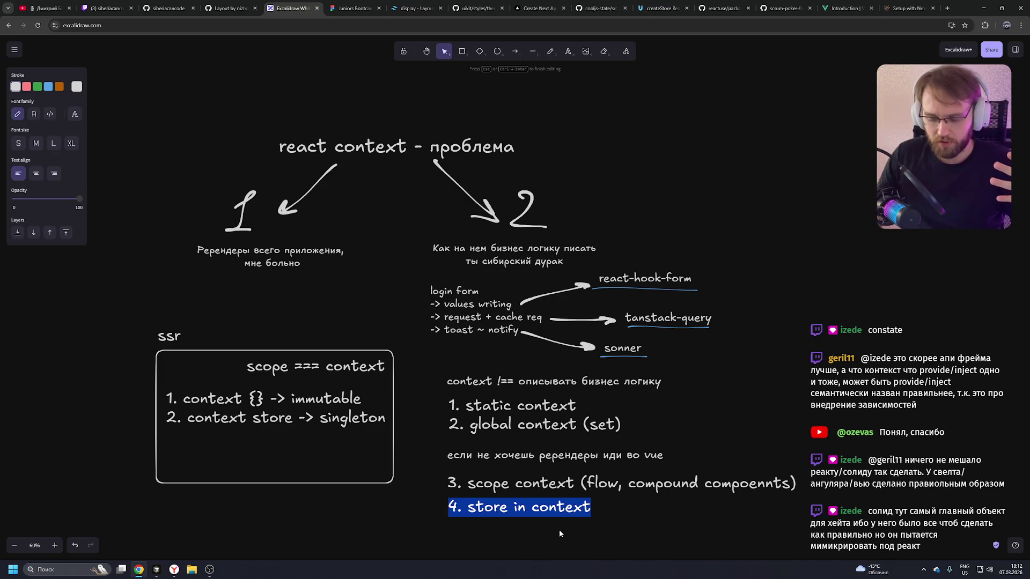
click(558, 531)
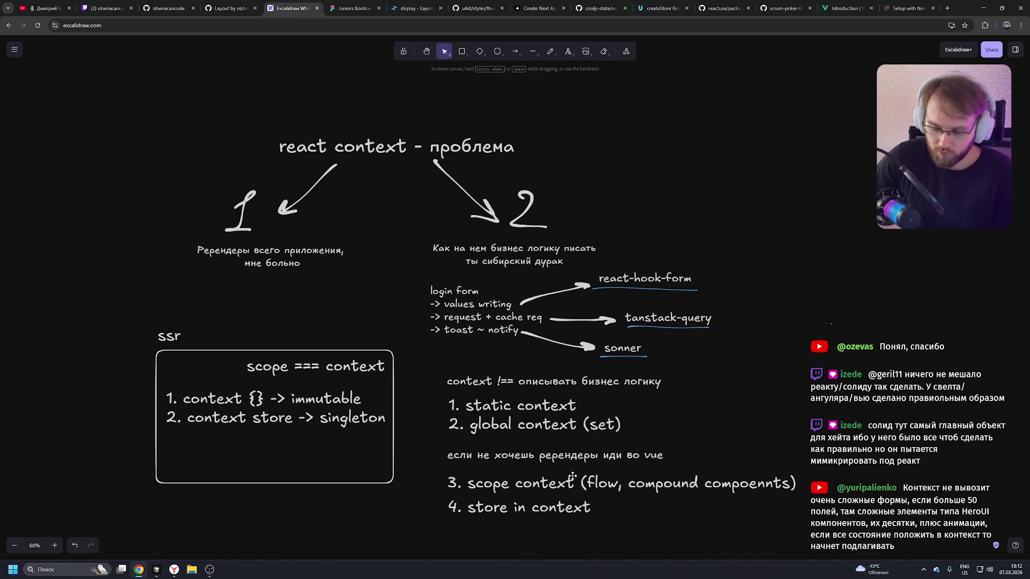
click(549, 515)
double_click(549, 516)
mouse_move(592, 510)
mouse_down()
mouse_move(475, 523)
mouse_move(473, 539)
mouse_up()
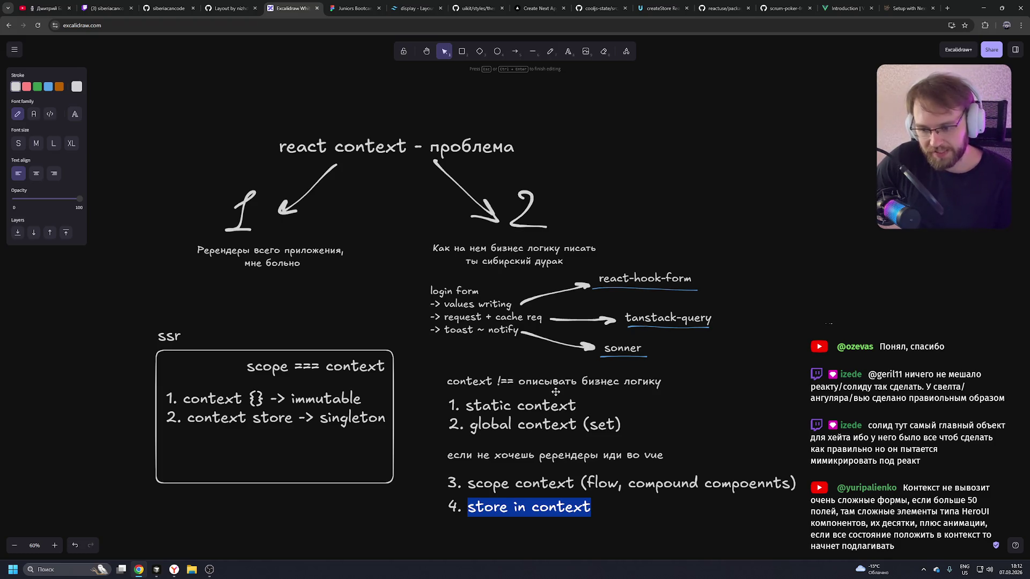
click(714, 297)
Step: Select the caption under the 2 and drag it a few pixels up and left
drag(713, 297, 582, 258)
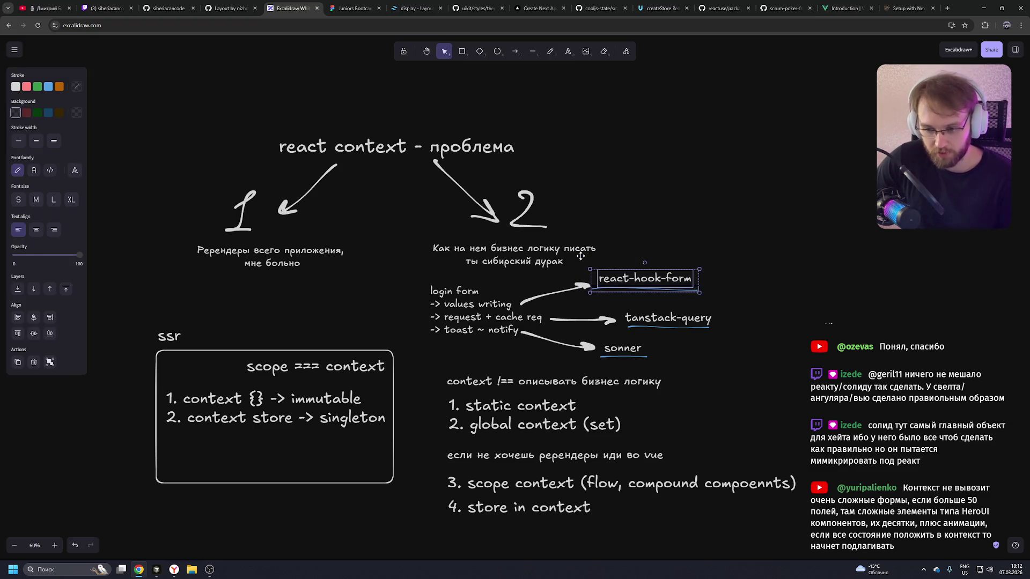
click(582, 259)
click(586, 275)
mouse_move(589, 262)
mouse_down()
mouse_move(613, 271)
mouse_move(585, 259)
mouse_up()
click(602, 266)
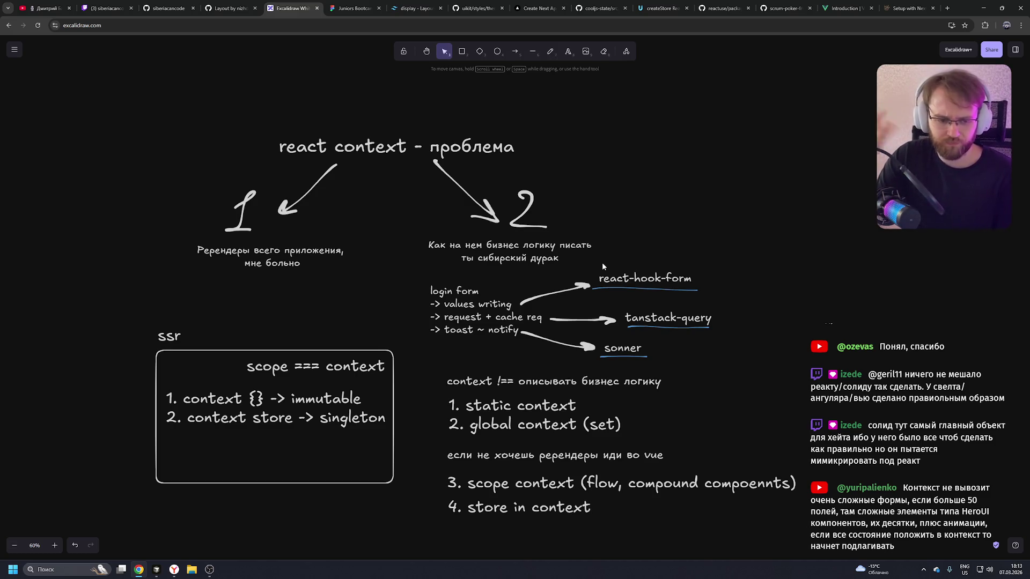
scroll(486, 235, up, 3)
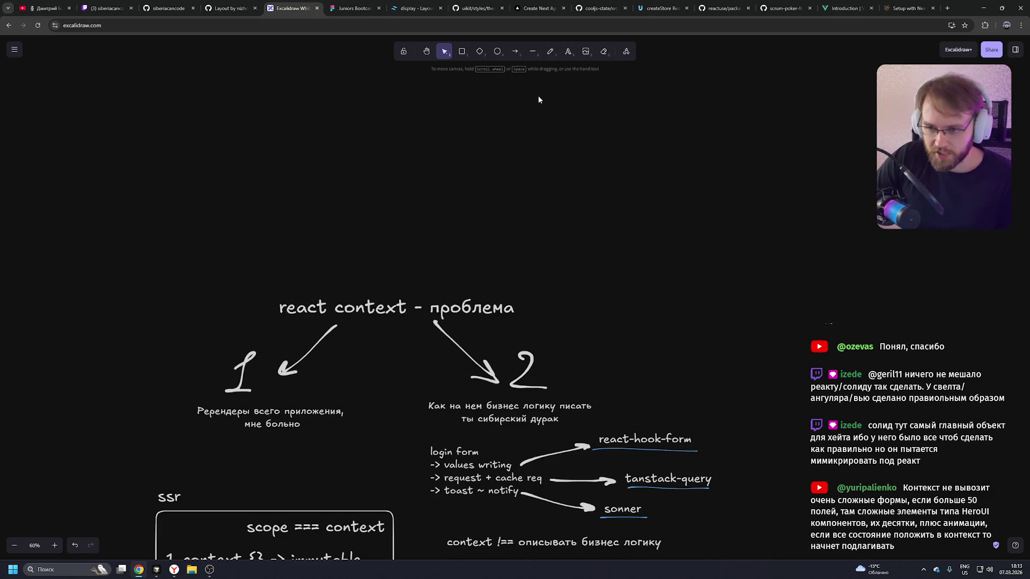
Step: Handwrite 'context' above the react context diagram with a thick pen stroke
key(p)
mouse_move(480, 135)
mouse_down()
mouse_move(495, 126)
mouse_move(524, 156)
mouse_move(593, 129)
mouse_move(601, 159)
mouse_move(610, 154)
mouse_up()
key(ctrl+z)
key(ctrl+z)
key(ctrl+z)
click(53, 141)
mouse_move(504, 164)
mouse_down()
mouse_move(514, 177)
mouse_move(594, 152)
mouse_move(651, 172)
mouse_move(694, 166)
mouse_move(701, 203)
mouse_up()
drag(682, 185, 718, 182)
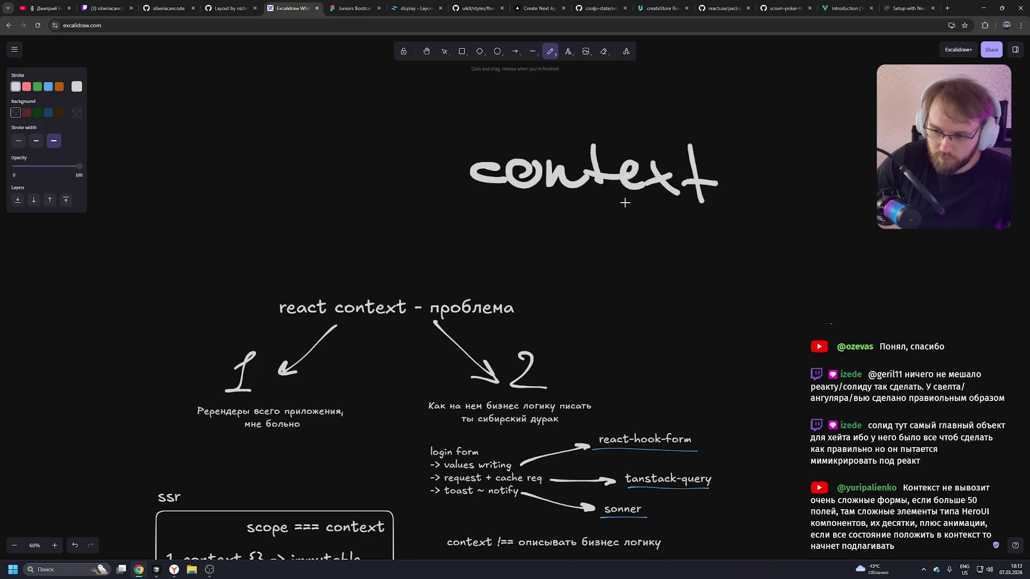
Step: Handwrite 'data → 50 Fields' beneath 'context', undoing a stray underline
drag(502, 194, 515, 250)
mouse_move(523, 240)
mouse_down()
mouse_move(547, 231)
mouse_move(558, 244)
mouse_up()
mouse_move(579, 201)
mouse_down()
mouse_move(594, 263)
mouse_move(601, 228)
mouse_up()
mouse_move(628, 236)
mouse_down()
mouse_move(622, 265)
mouse_move(644, 266)
mouse_up()
mouse_move(658, 248)
mouse_down()
mouse_move(741, 247)
mouse_move(738, 260)
mouse_up()
drag(781, 220, 769, 258)
drag(786, 219, 812, 217)
mouse_move(848, 223)
mouse_down()
mouse_move(883, 233)
mouse_move(876, 265)
mouse_up()
mouse_move(936, 250)
mouse_down()
mouse_move(968, 269)
mouse_move(1004, 258)
mouse_up()
drag(469, 271, 874, 279)
key(ctrl+z)
Step: Try writing 'next' with an arrow below, then undo those strokes
mouse_move(553, 295)
mouse_down()
mouse_move(685, 333)
mouse_move(745, 317)
mouse_move(832, 320)
mouse_up()
mouse_move(762, 189)
mouse_down()
mouse_move(933, 292)
mouse_move(1017, 182)
mouse_up()
key(ctrl+z)
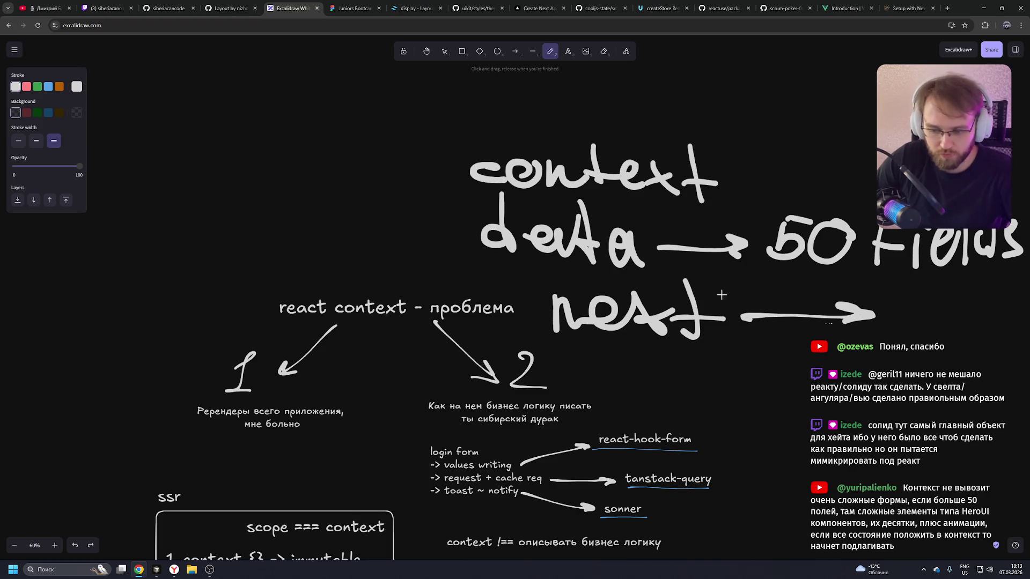
key(ctrl+z)
key(ctrl+z)
key(ctrl+z)
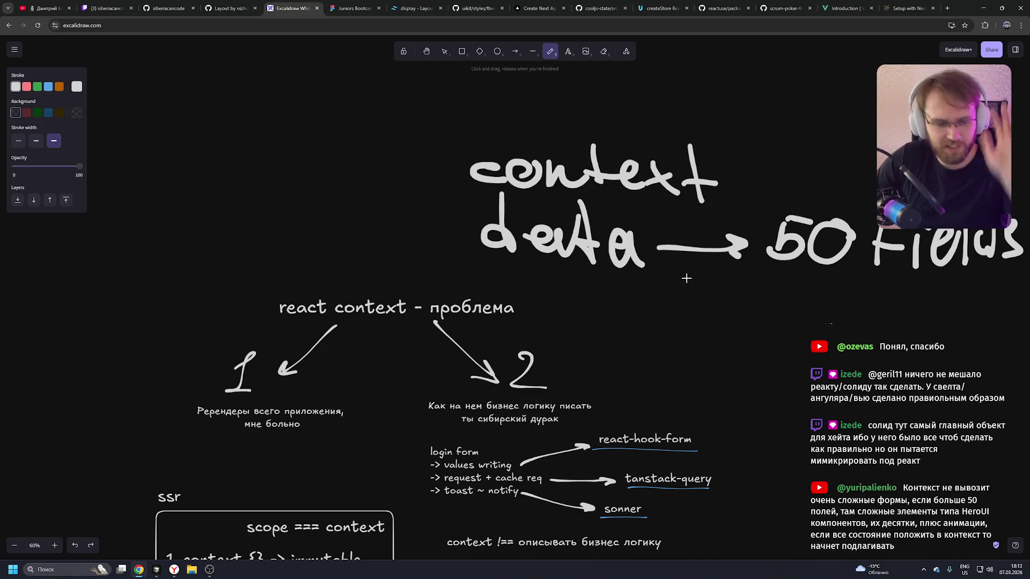
Step: Briefly write 'Redux' and 'naw' above 'context', then undo those strokes again
scroll(469, 311, up, 2)
scroll(299, 283, right, 5)
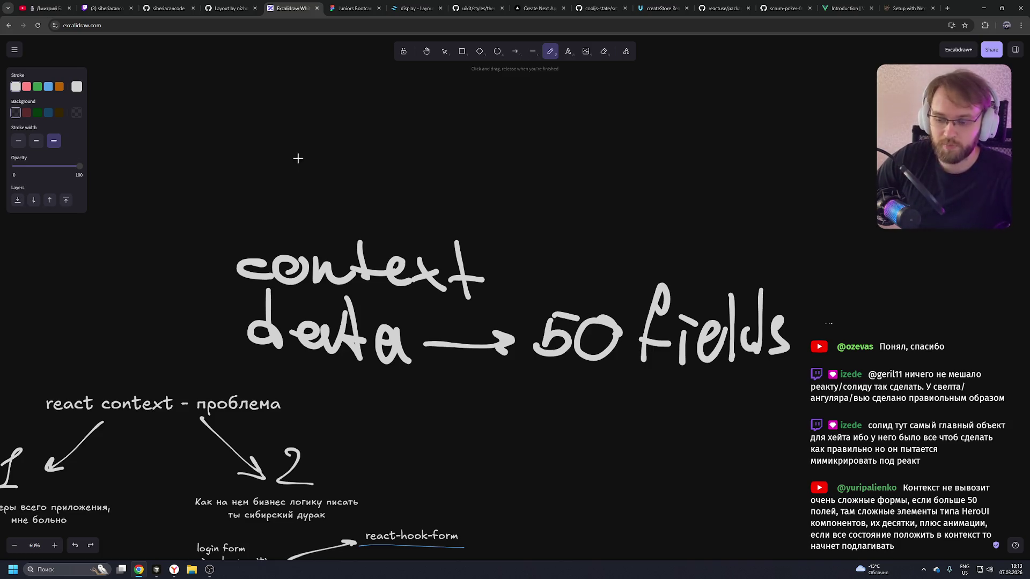
mouse_move(326, 139)
mouse_down()
mouse_move(370, 183)
mouse_move(422, 188)
mouse_move(467, 145)
mouse_move(525, 182)
mouse_move(590, 180)
mouse_move(792, 209)
mouse_move(874, 183)
mouse_up()
drag(700, 225, 850, 225)
key(ctrl+z)
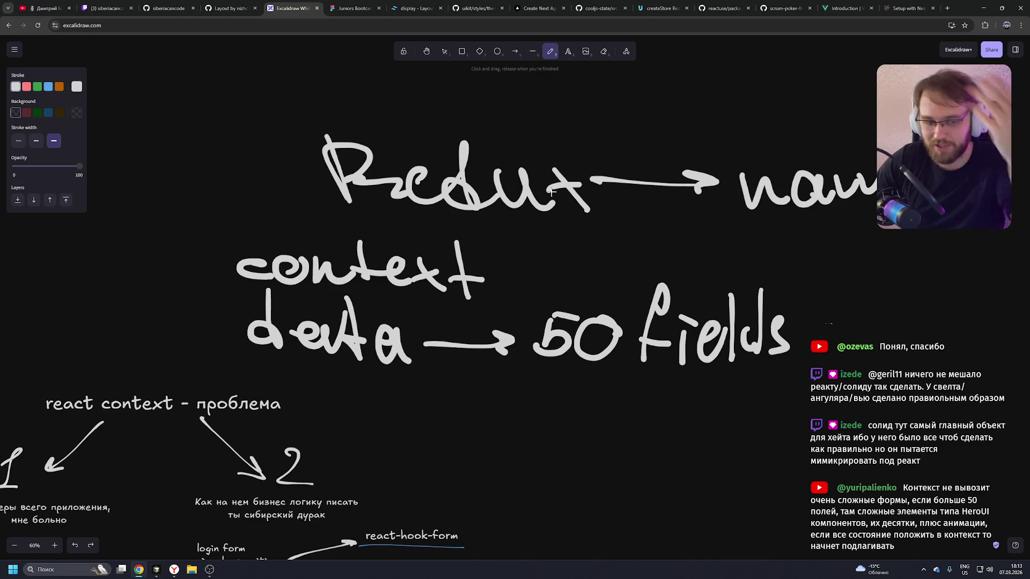
key(ctrl+z)
key(ctrl+z)
key(ctrl+z)
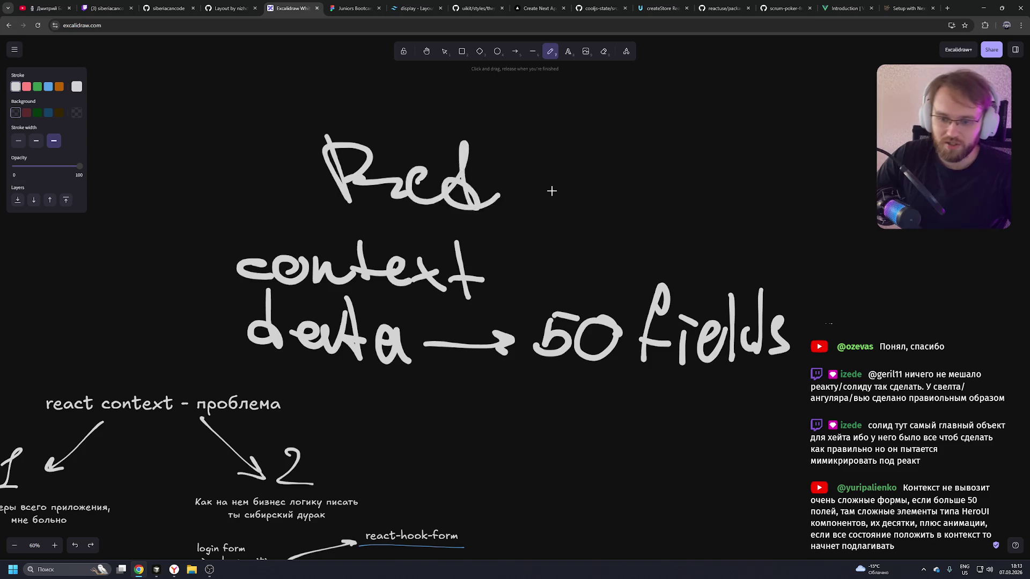
key(ctrl+z)
key(ctrl+z)
key(ctrl+z)
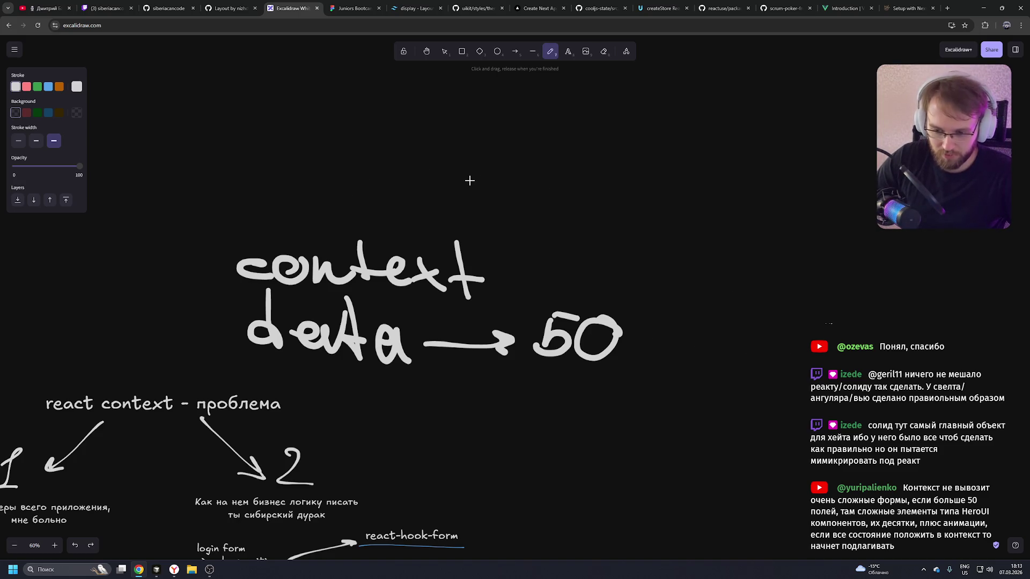
Step: Handwrite the word 'values' below the existing notes
mouse_move(387, 328)
mouse_down()
mouse_move(403, 325)
mouse_move(414, 362)
mouse_up()
scroll(429, 349, down, 3)
scroll(457, 326, up, 2)
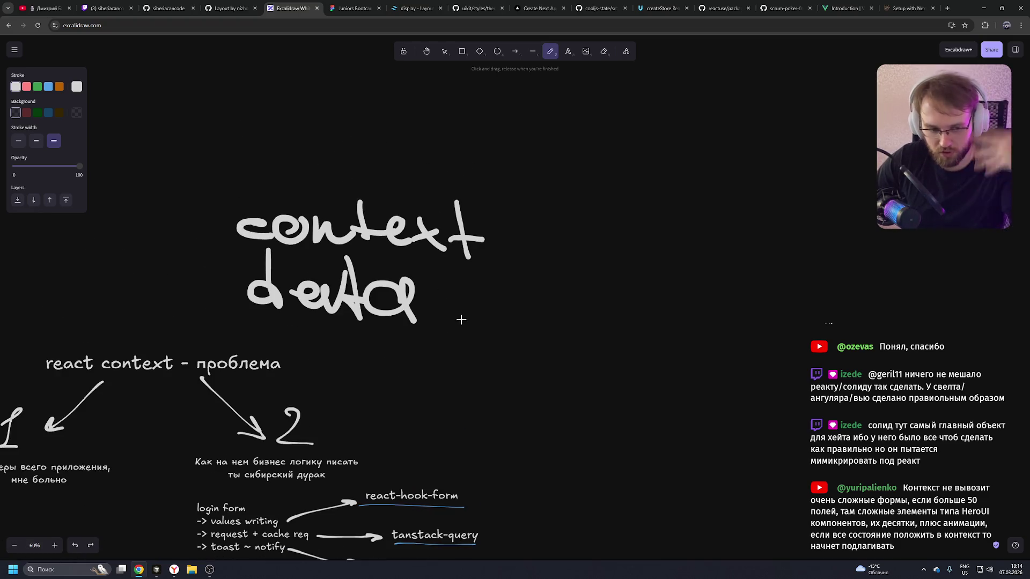
drag(466, 323, 484, 323)
drag(527, 283, 547, 322)
mouse_move(554, 247)
mouse_down()
mouse_move(596, 322)
mouse_move(653, 304)
mouse_move(665, 341)
mouse_up()
Step: Draw an arrow from 'values' to a handwritten, underlined 'context'
mouse_move(414, 387)
mouse_down()
mouse_move(524, 362)
mouse_move(544, 387)
mouse_up()
mouse_move(617, 371)
mouse_down()
mouse_move(625, 396)
mouse_move(697, 391)
mouse_up()
drag(724, 325, 734, 394)
mouse_move(692, 389)
mouse_down()
mouse_move(776, 366)
mouse_move(795, 389)
mouse_up()
drag(787, 354, 816, 394)
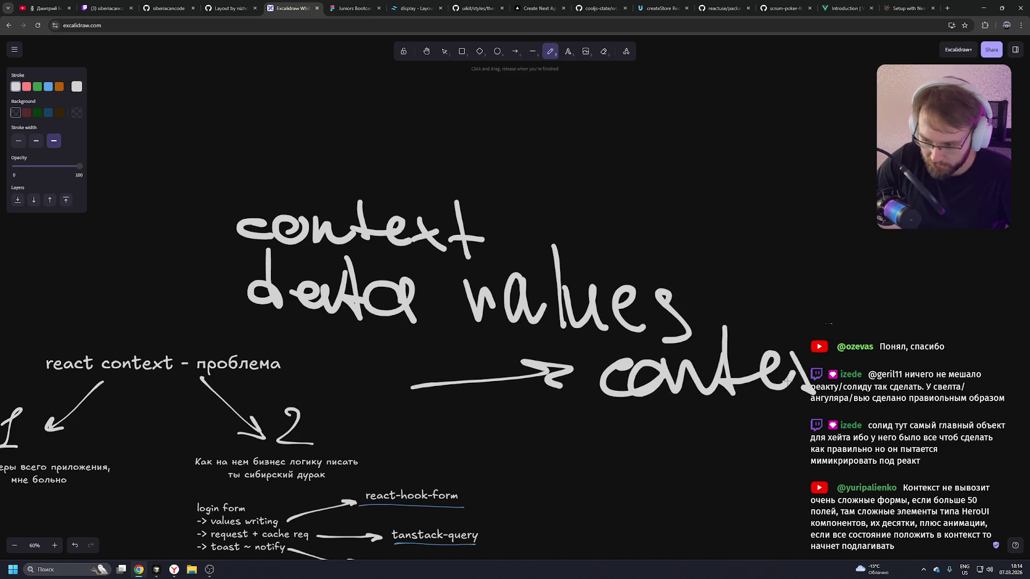
drag(827, 326, 830, 370)
drag(813, 389, 857, 377)
drag(570, 417, 861, 408)
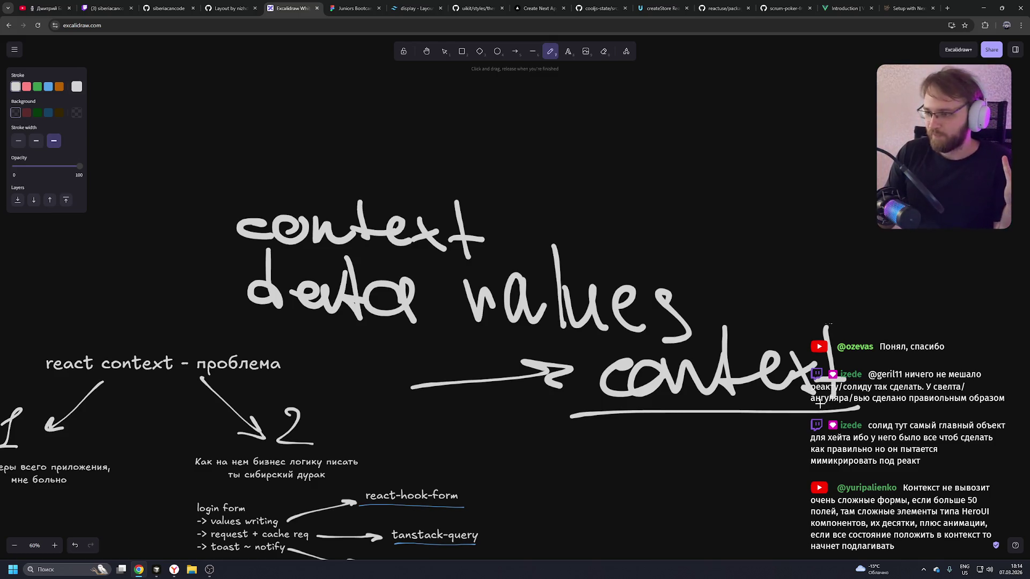
Step: Erase the new 'context data values → context' scribble by box-selecting and deleting it
key(ctrl+z)
key(ctrl+z)
key(ctrl+z)
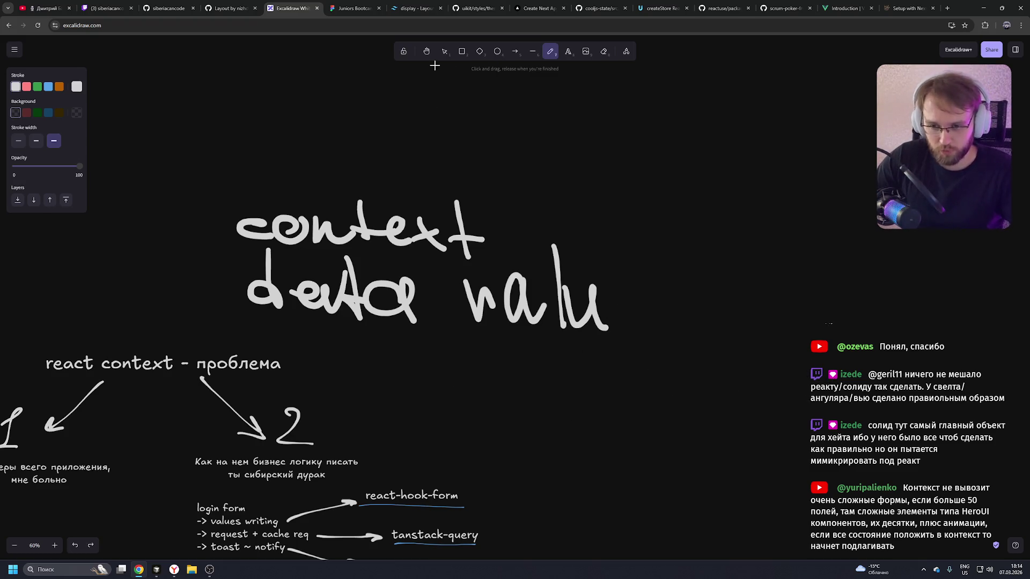
click(444, 51)
drag(196, 138, 633, 329)
key(Delete)
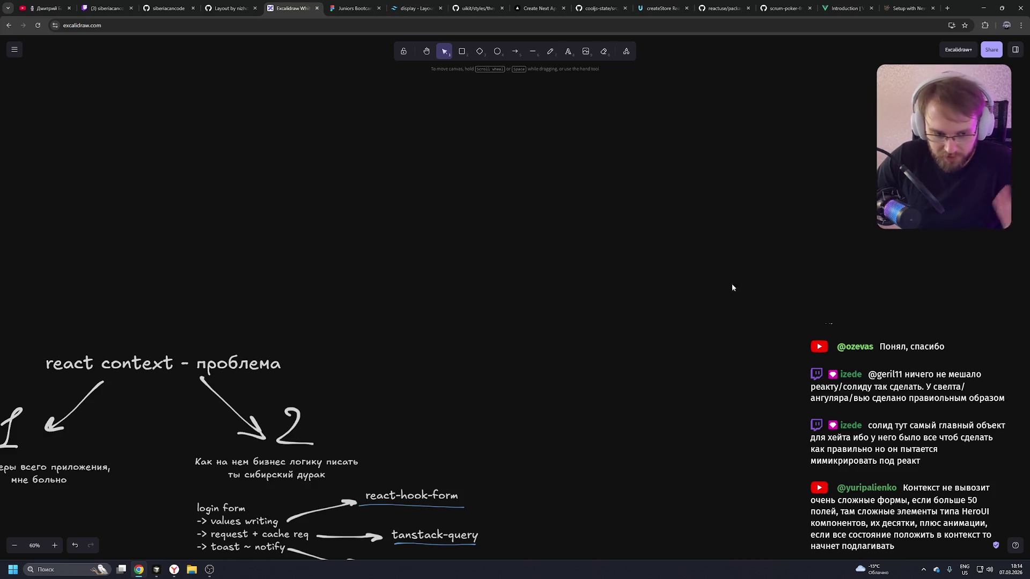
Step: Move to the reactuse documentation tab and begin a new web search
scroll(721, 288, down, 3)
scroll(721, 289, left, 5)
scroll(423, 330, down, 2)
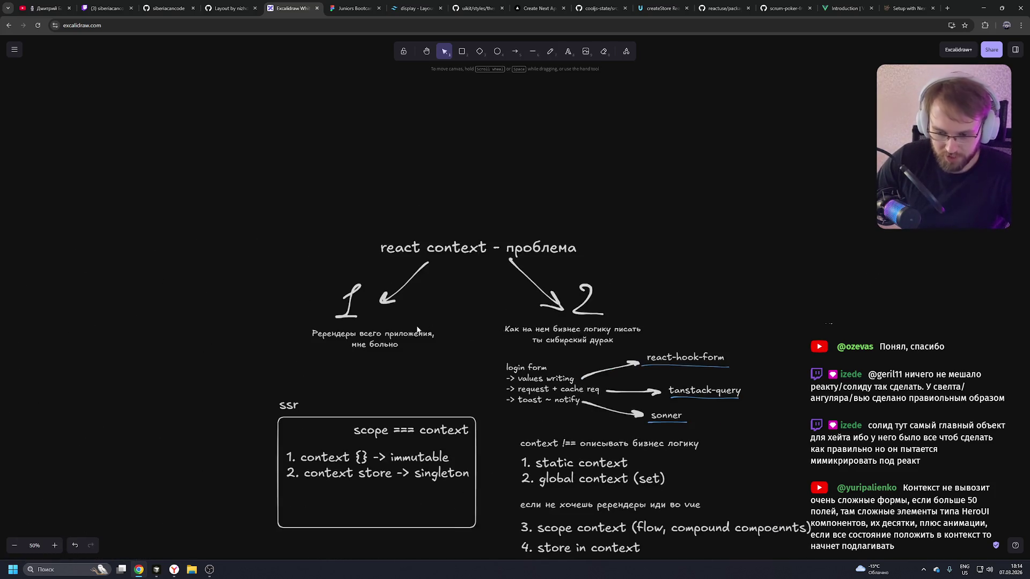
scroll(423, 330, up, 1)
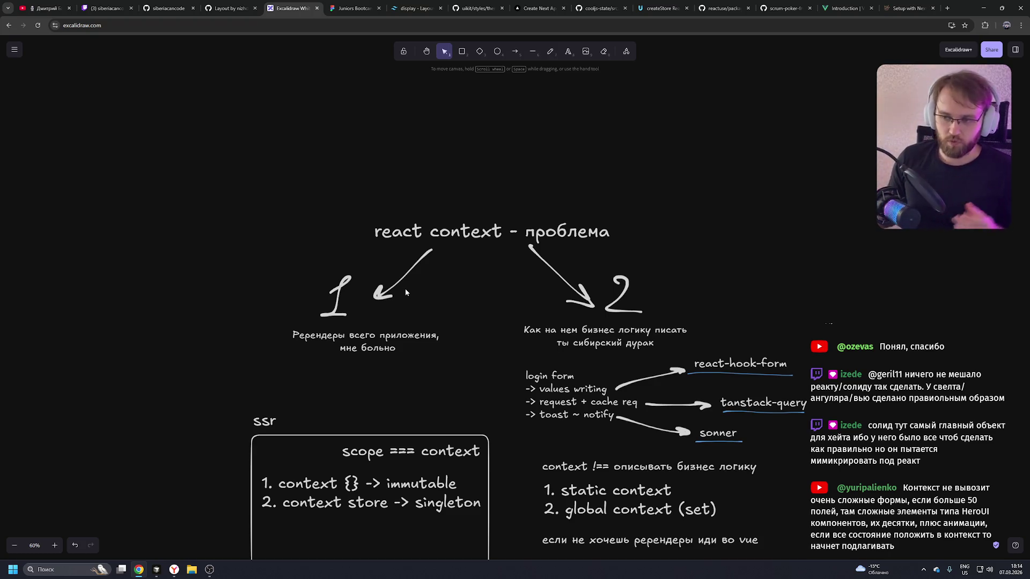
scroll(410, 283, down, 1)
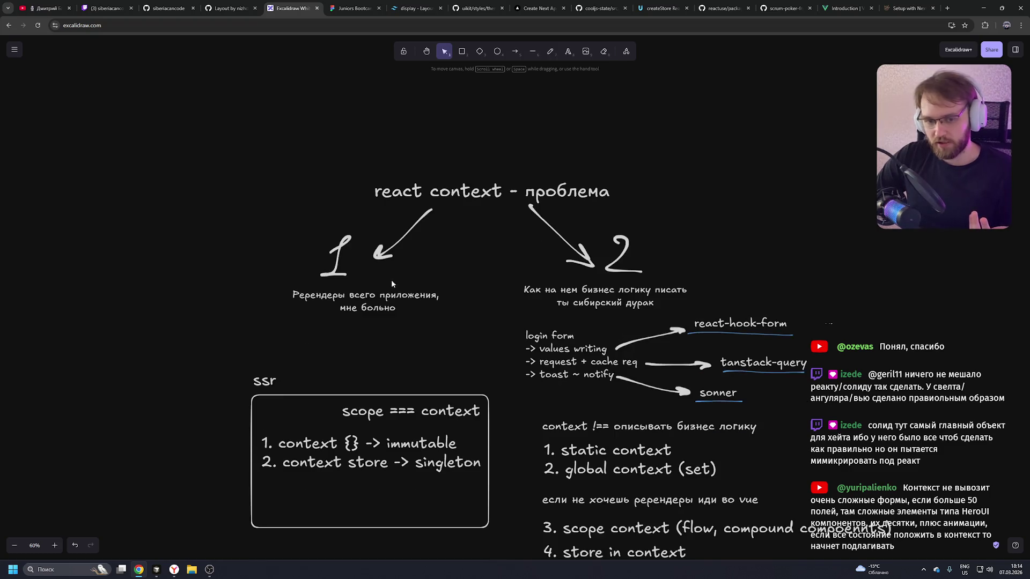
click(664, 5)
click(648, 28)
Step: Search 'react dev', open react.dev and go to its API reference
text(react dev)
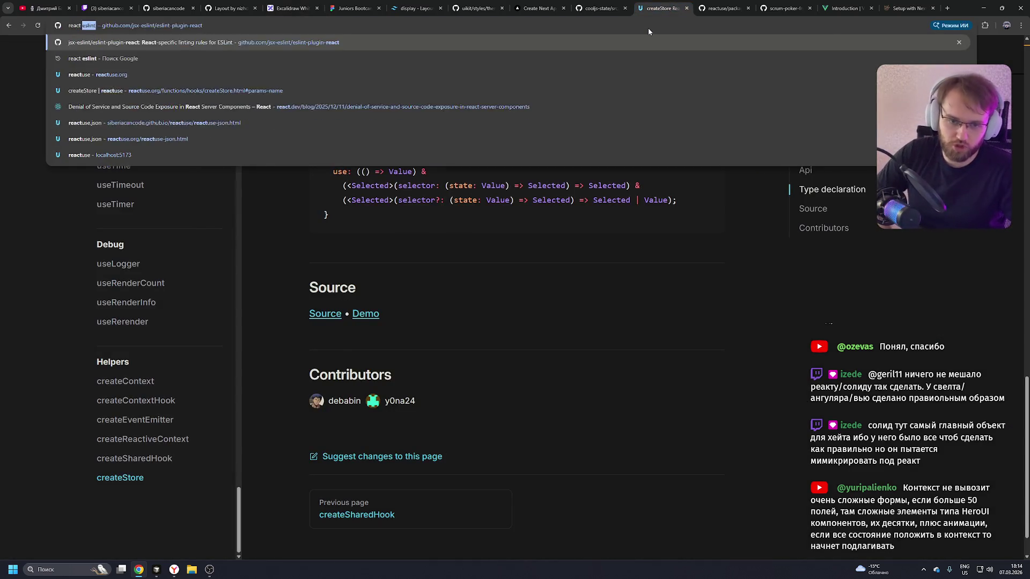
key(Return)
click(154, 170)
click(492, 310)
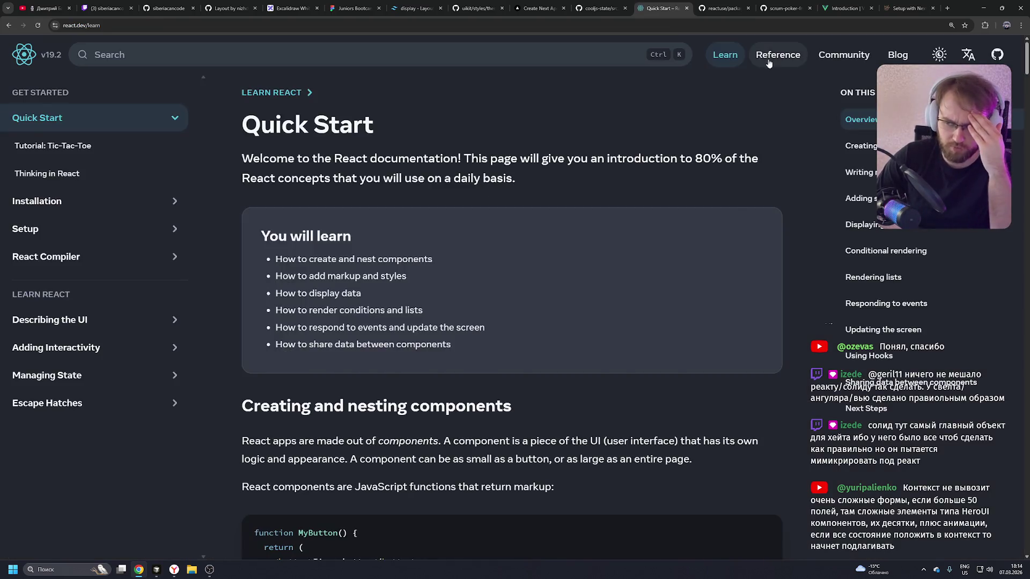
click(778, 57)
Step: Browse the built-in Components and Hooks pages, checking useContext and useDebugValue
click(96, 292)
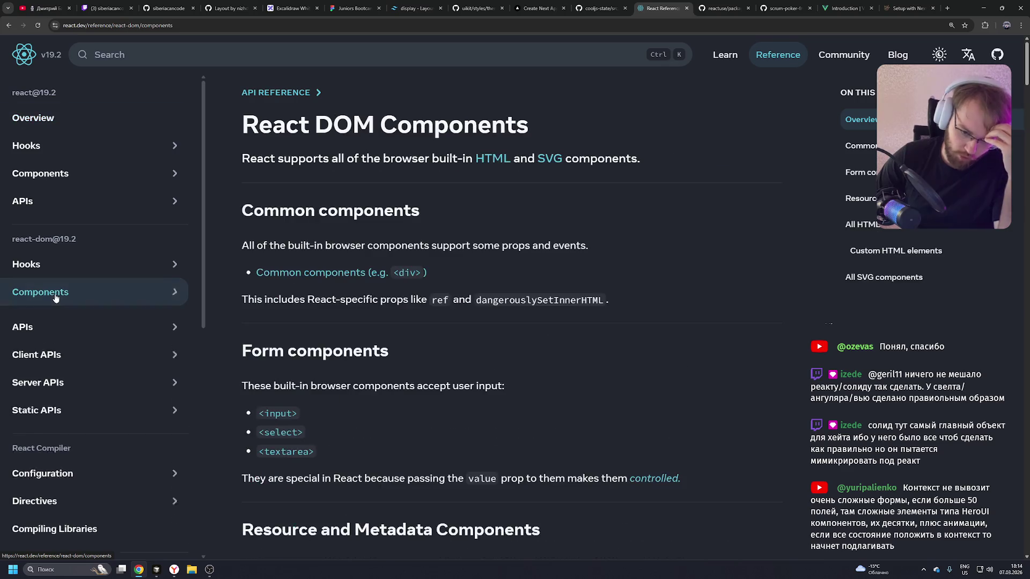
scroll(98, 254, down, 2)
scroll(98, 254, up, 2)
click(76, 174)
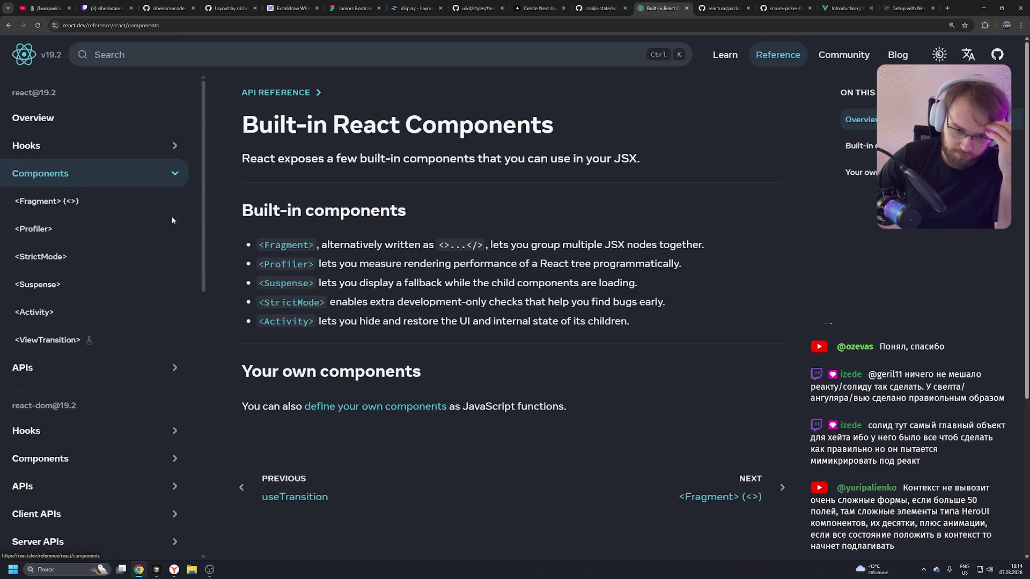
click(93, 149)
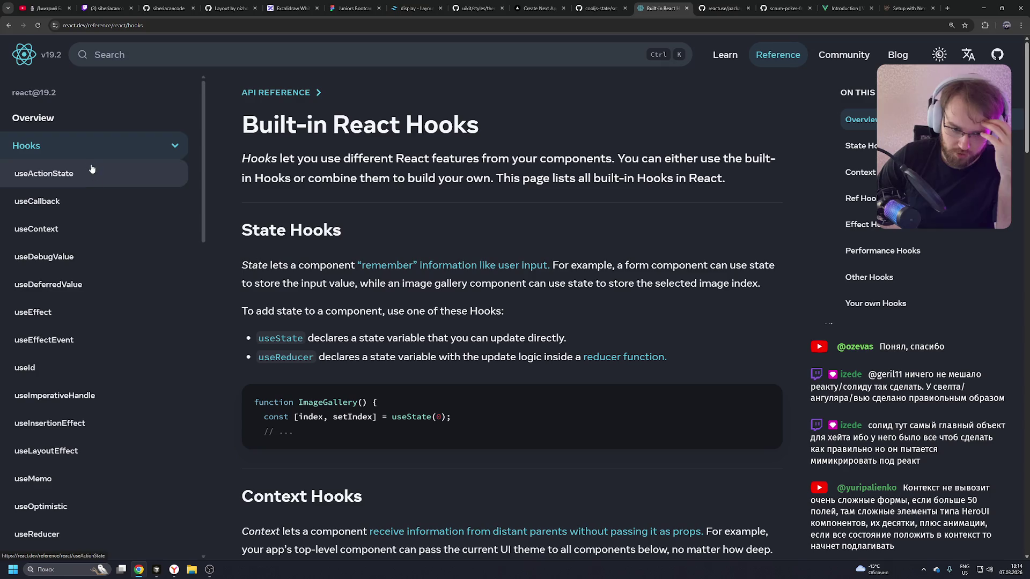
click(87, 229)
click(172, 146)
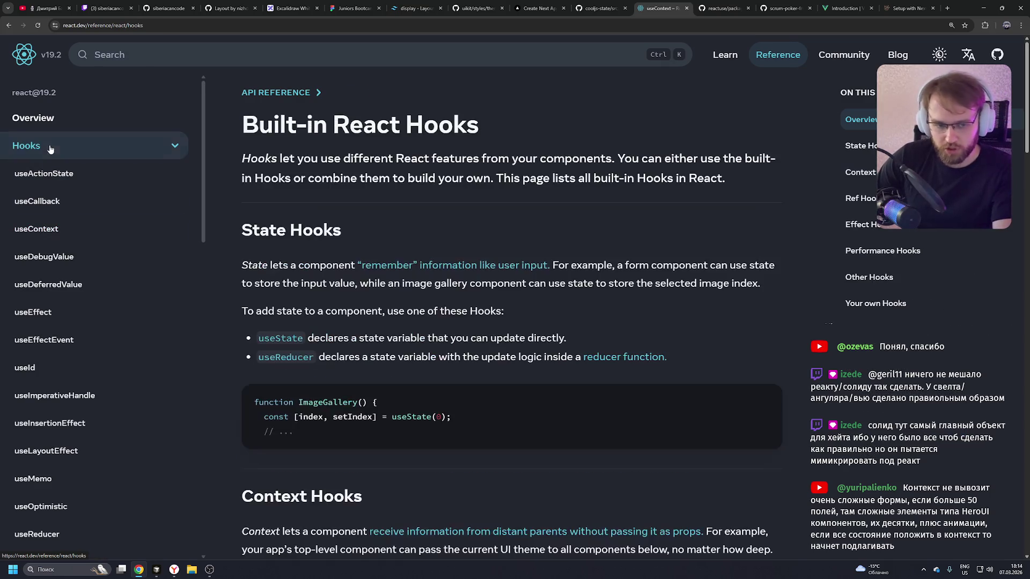
click(110, 257)
click(117, 235)
scroll(129, 241, down, 8)
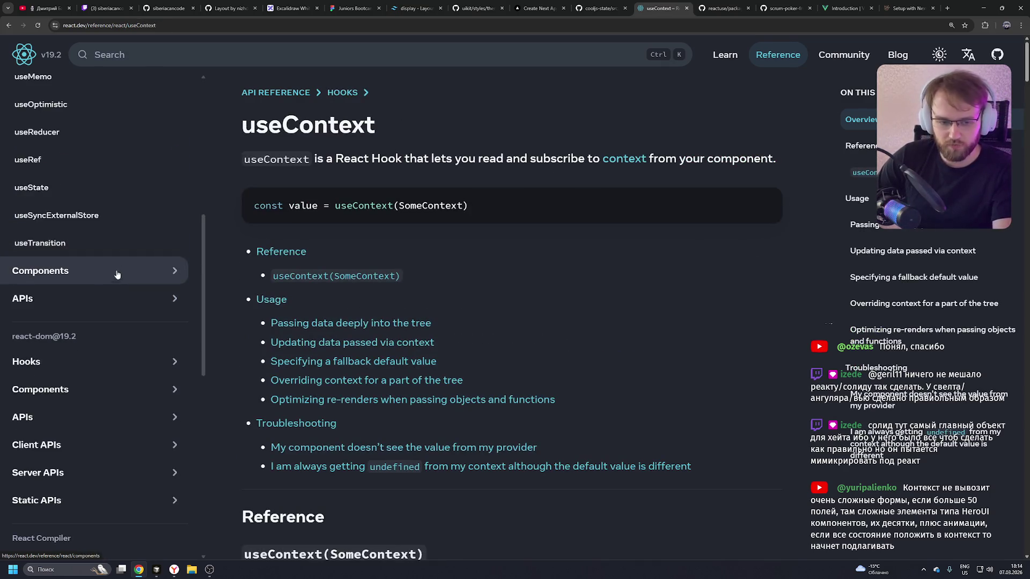
Step: Open the built-in React APIs page and go to the createContext reference
click(102, 298)
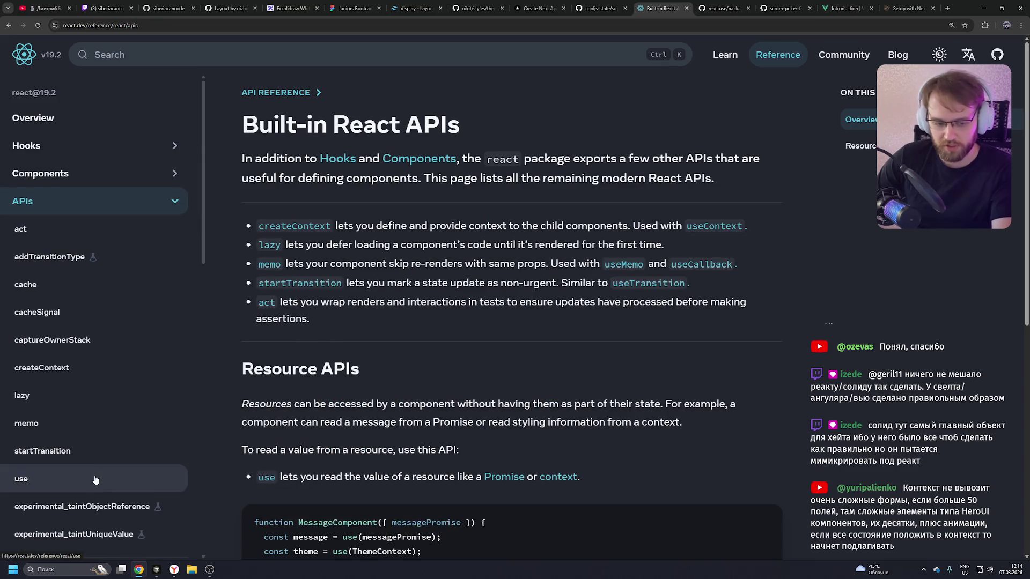
click(48, 478)
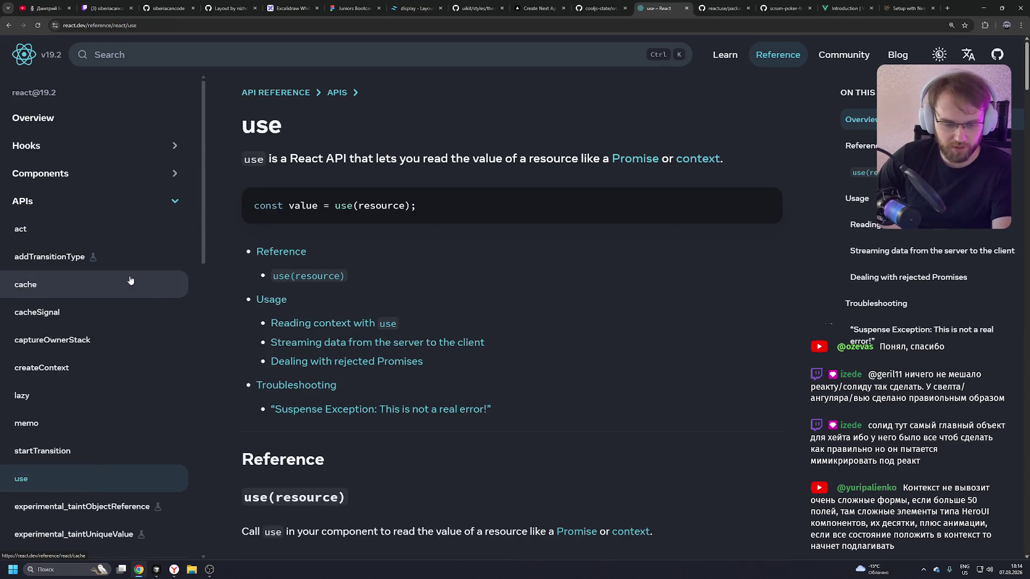
click(64, 173)
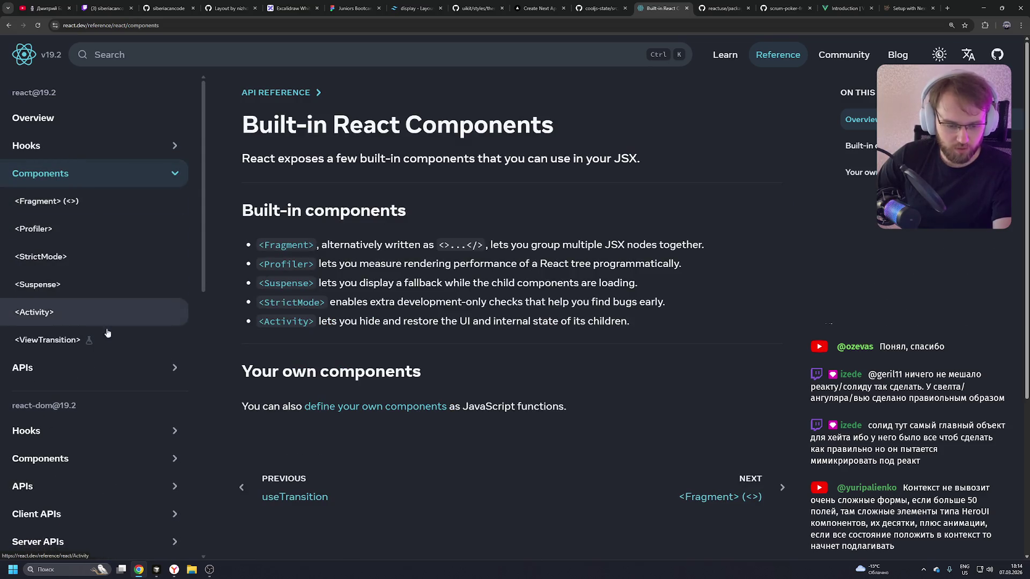
click(107, 367)
scroll(118, 292, down, 3)
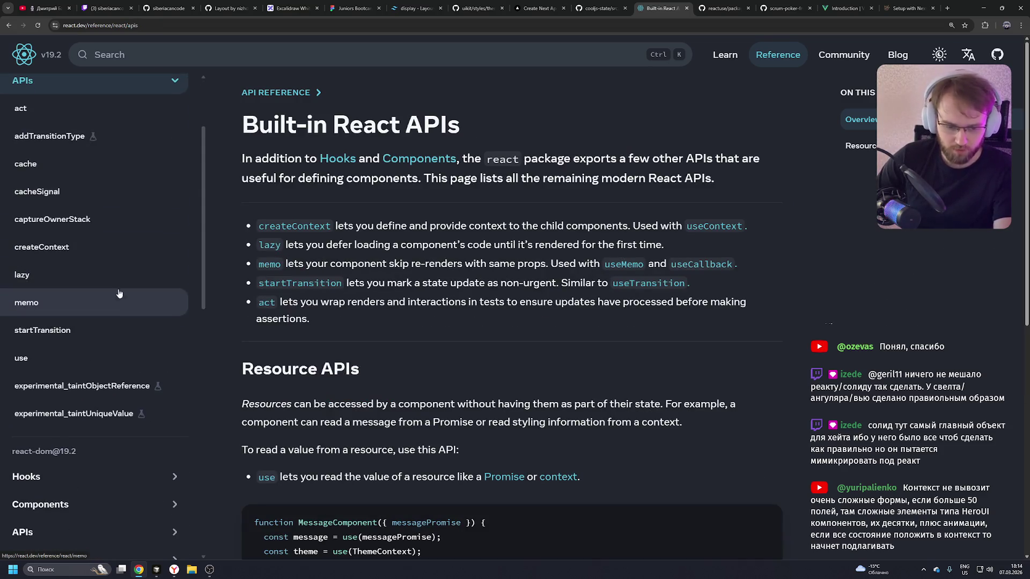
click(102, 247)
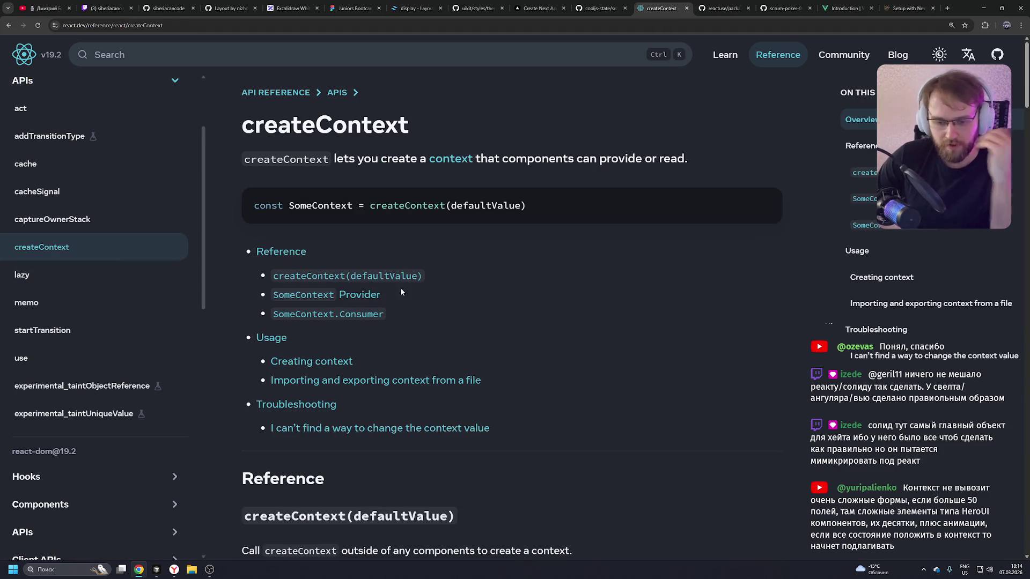
Step: Read createContext's provider and useContext examples down to exporting context from a file
scroll(476, 271, down, 5)
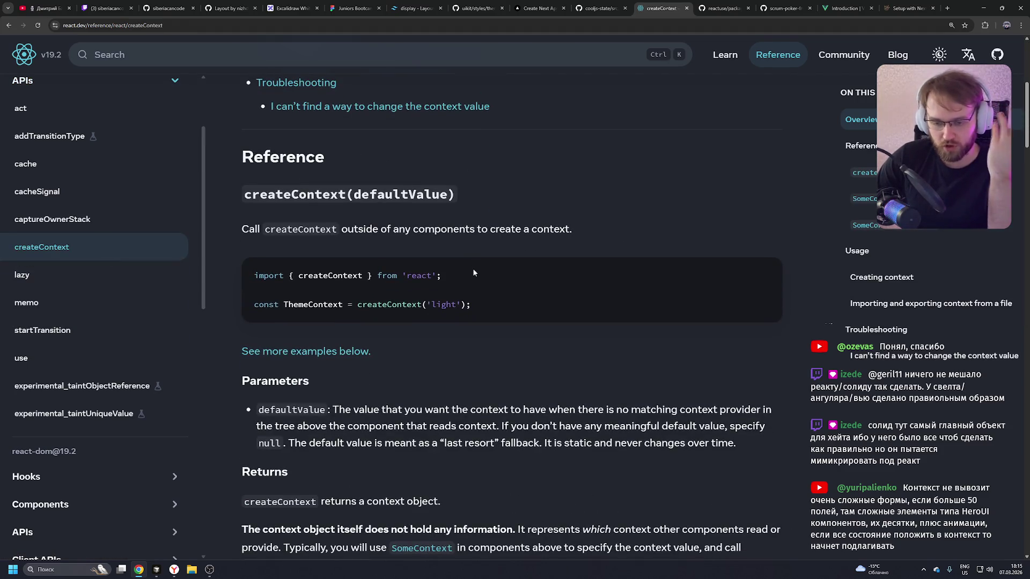
scroll(475, 276, up, 5)
scroll(391, 251, down, 10)
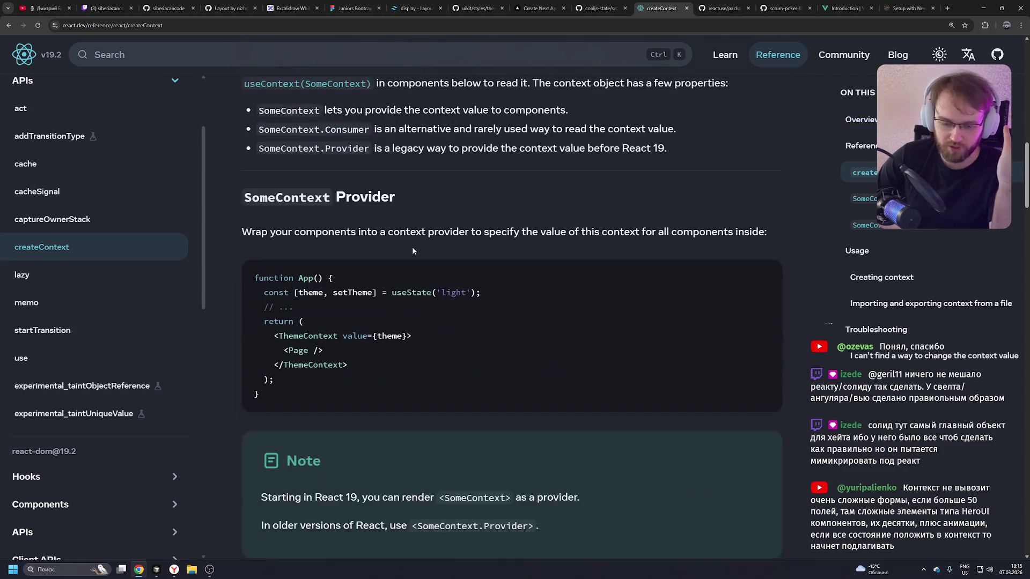
drag(348, 335, 278, 337)
click(359, 333)
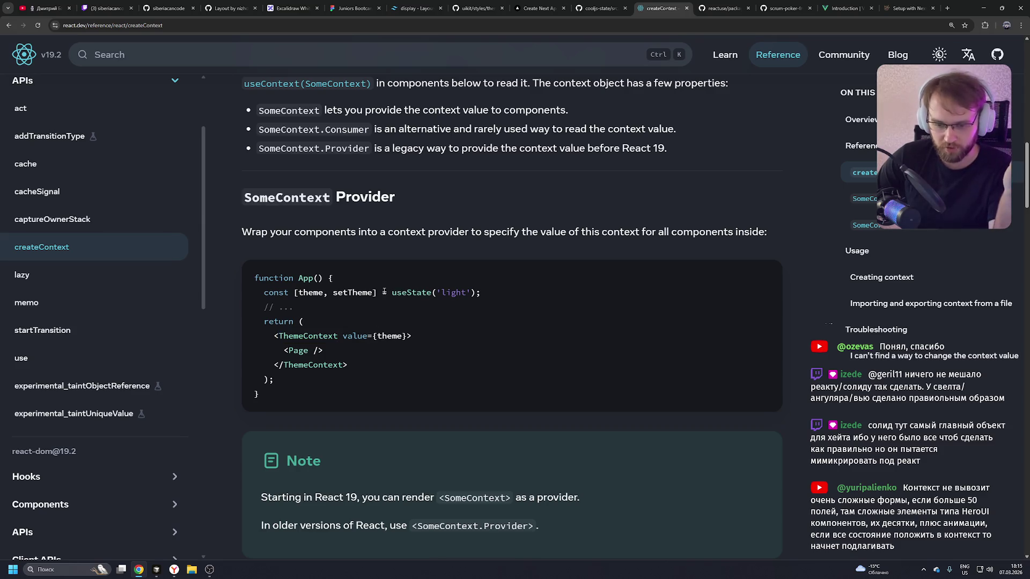
scroll(385, 290, down, 14)
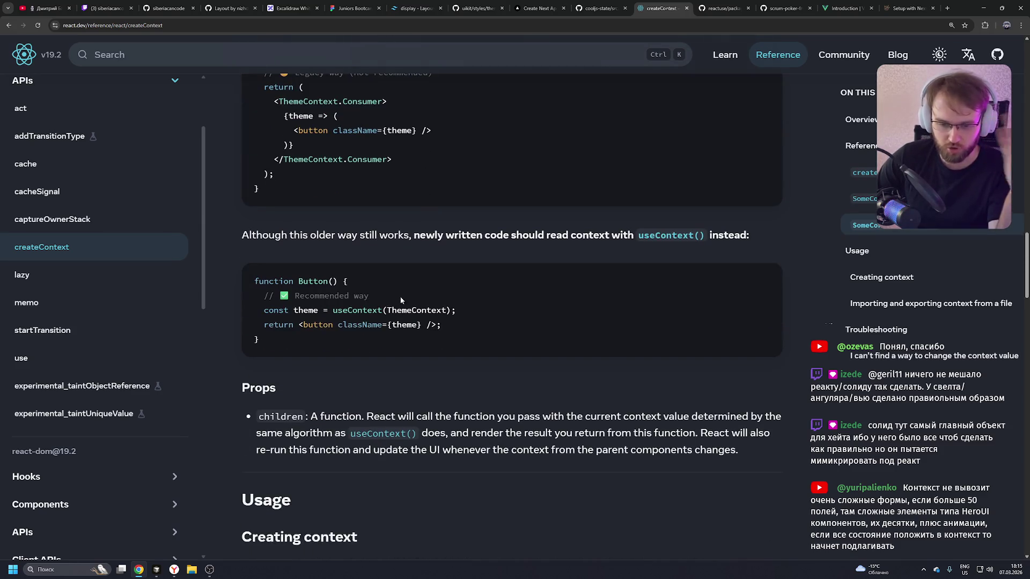
mouse_move(329, 311)
mouse_down()
mouse_move(306, 295)
mouse_move(438, 310)
mouse_up()
click(443, 310)
scroll(455, 301, down, 9)
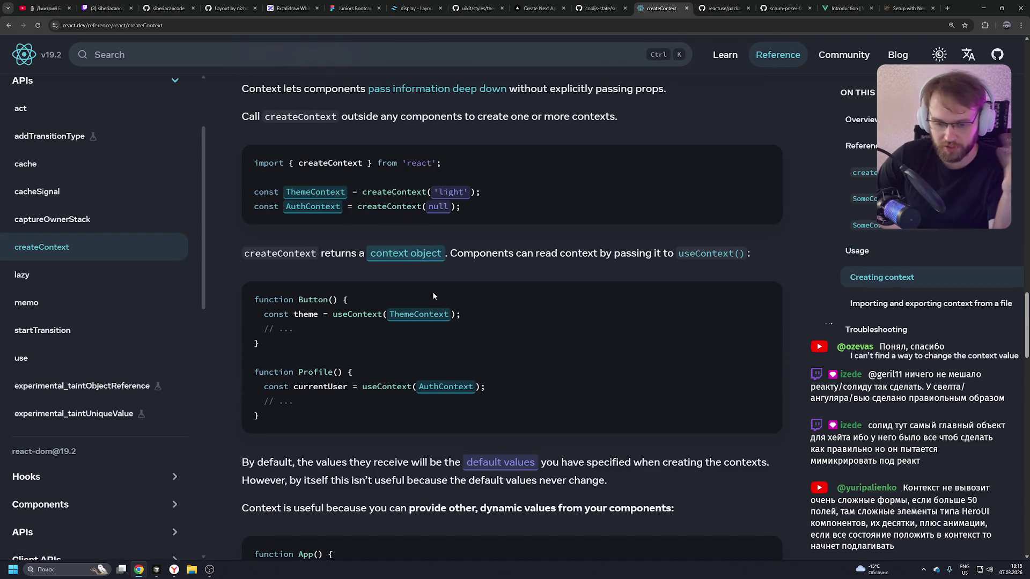
scroll(436, 295, down, 7)
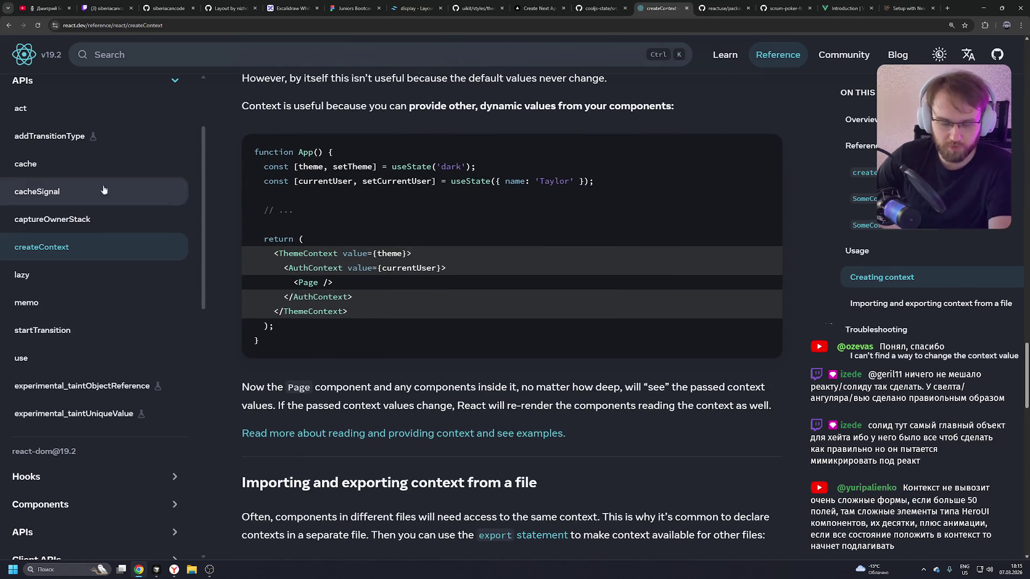
scroll(522, 227, down, 6)
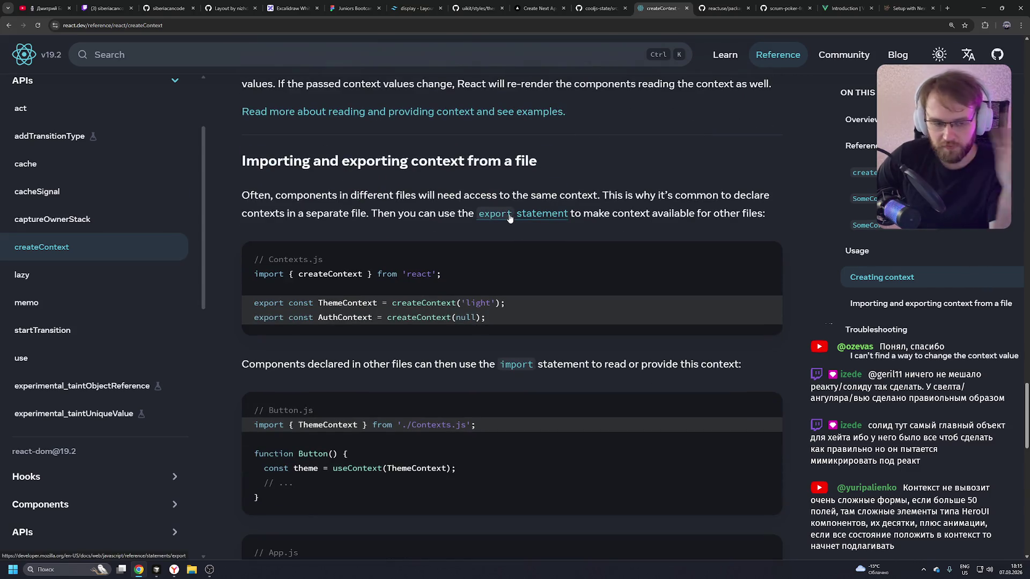
Step: Search 'vue js provide inject' and open the Vue Provide / Inject guide
click(729, 26)
text(vue js )
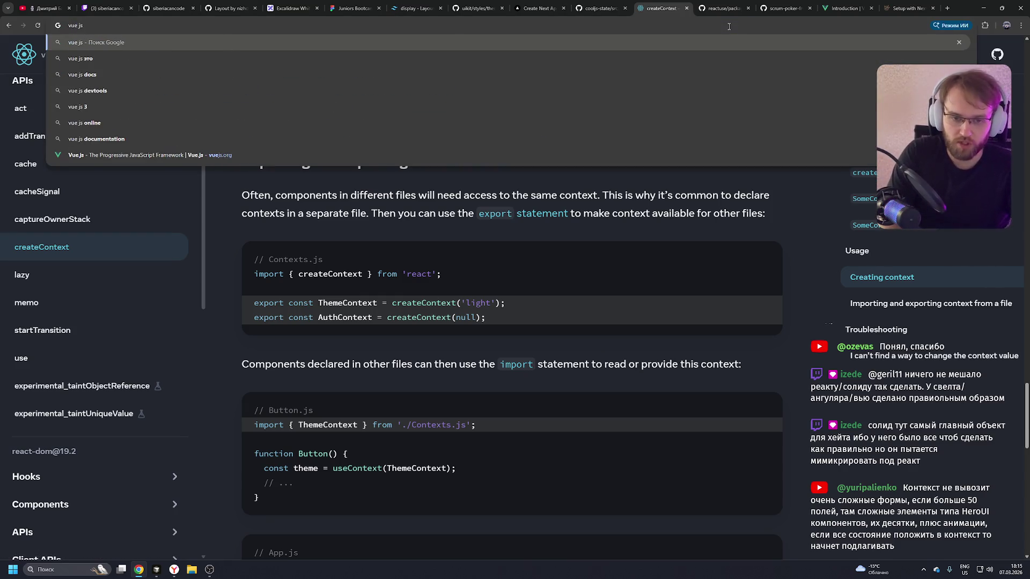
text(pvo)
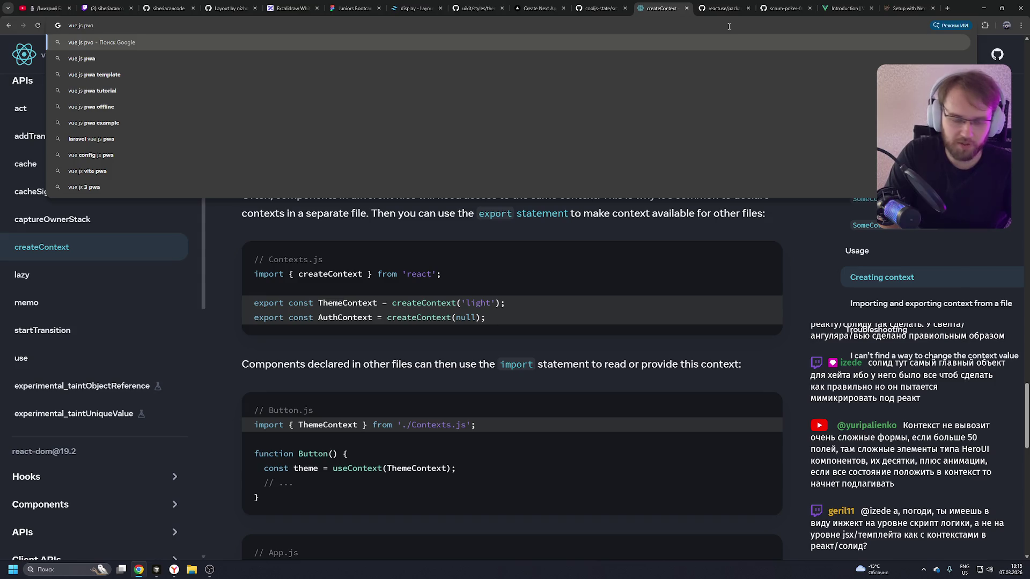
key(BackSpace)
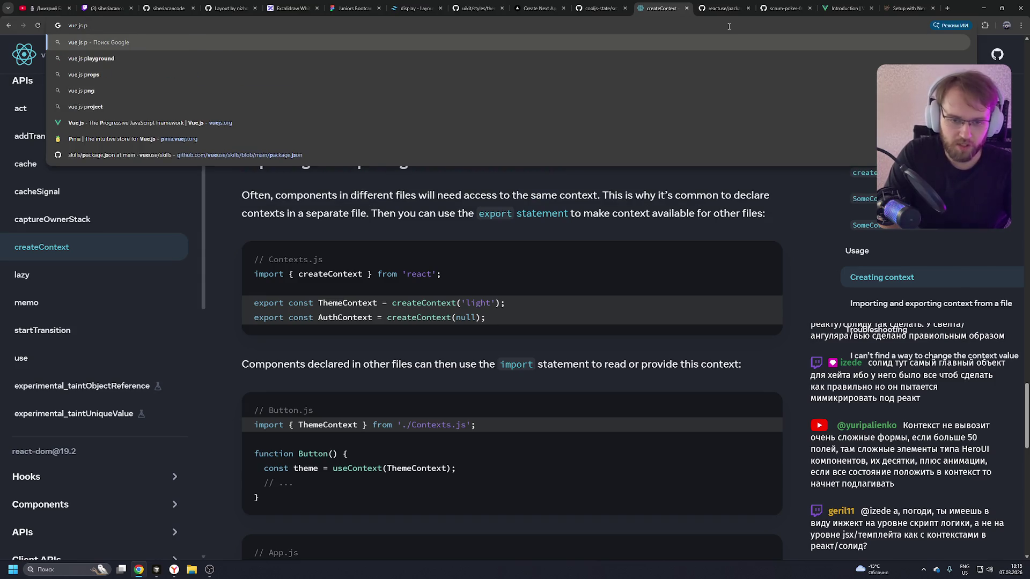
text(rovide inject)
key(Return)
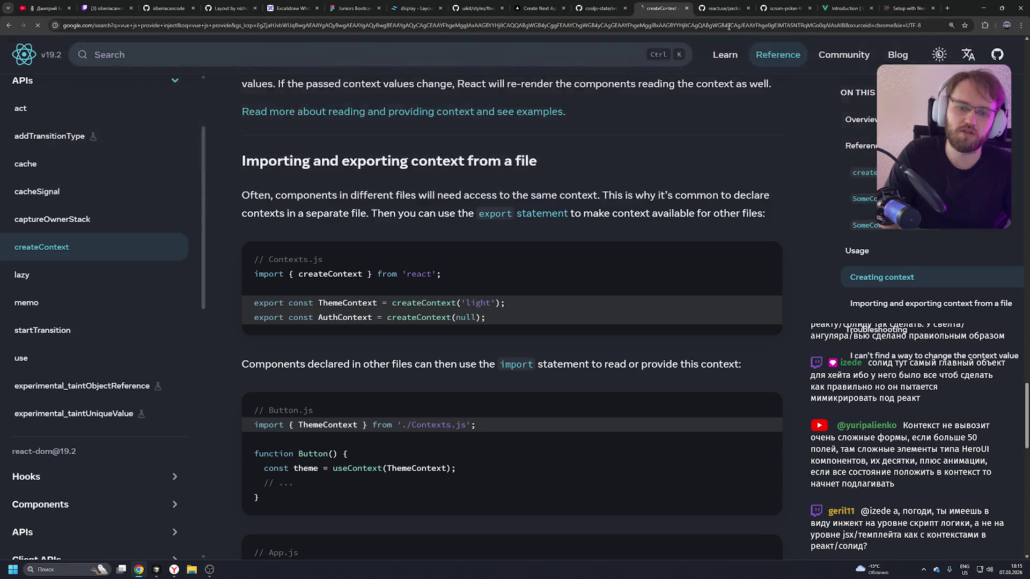
click(178, 425)
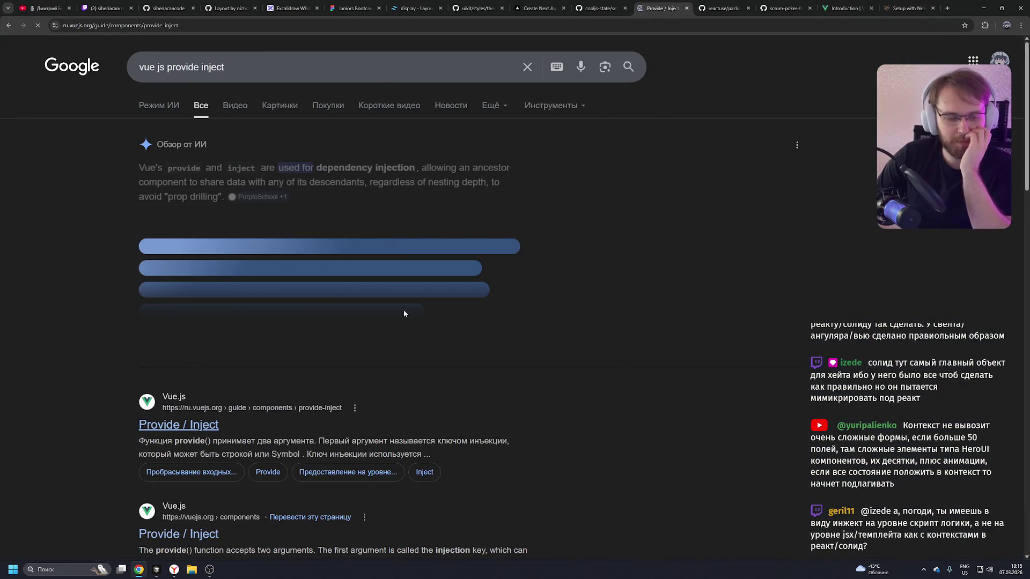
Step: Enlarge the guide, dismiss its Composition API notice, then return to the Excalidraw board
key(ctrl+plus)
key(ctrl+plus)
key(ctrl+plus)
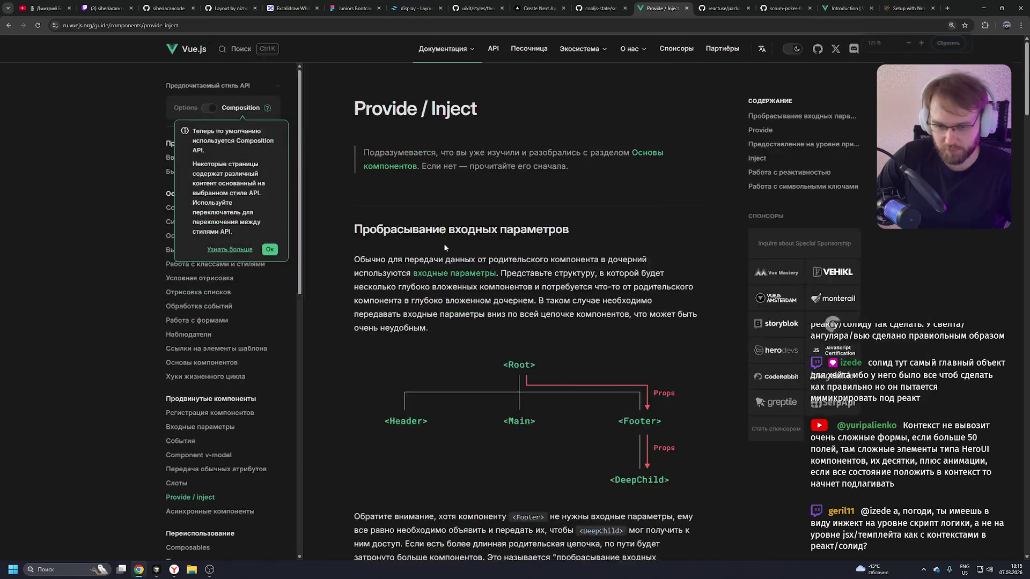
click(214, 298)
scroll(484, 269, down, 2)
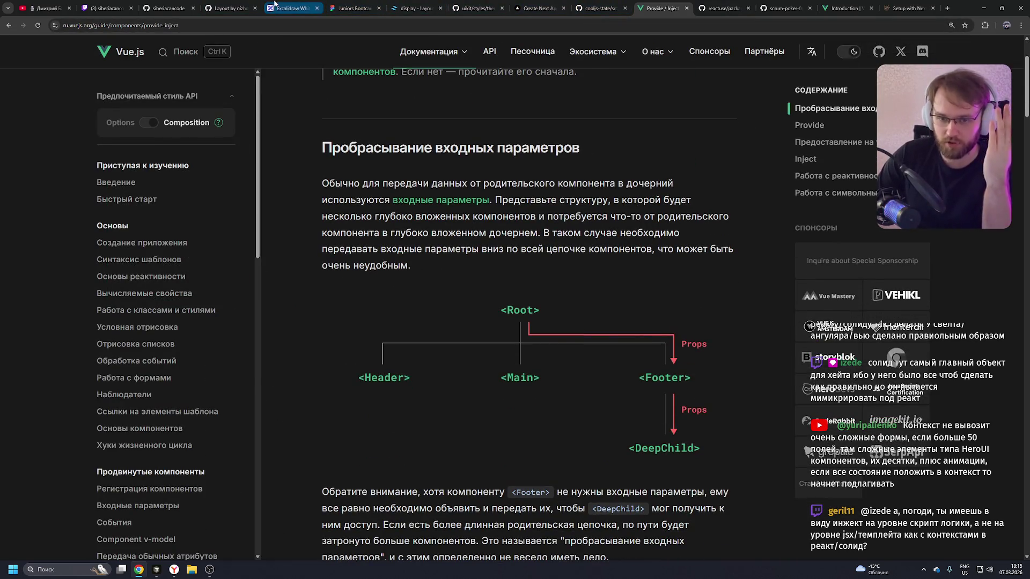
click(289, 8)
scroll(524, 208, down, 4)
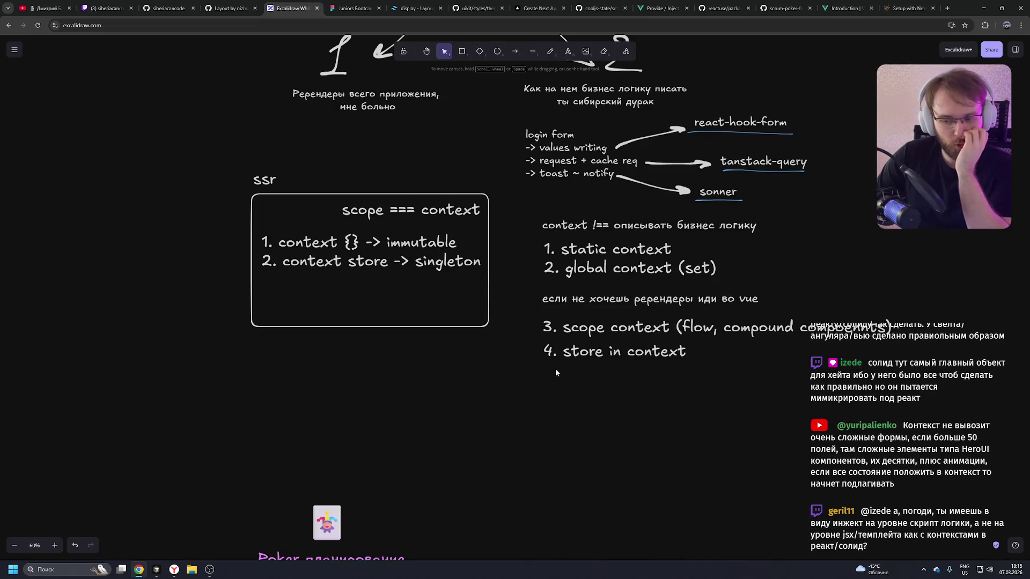
Step: Underline '4. store in context' with the pencil, undoing an extra scribble
click(550, 52)
drag(545, 370, 720, 372)
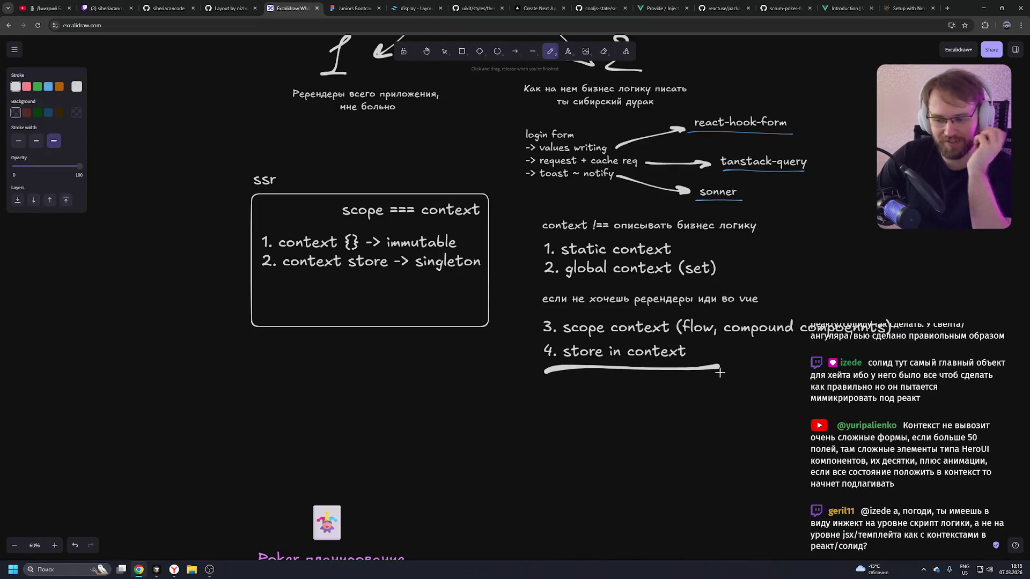
scroll(501, 310, up, 5)
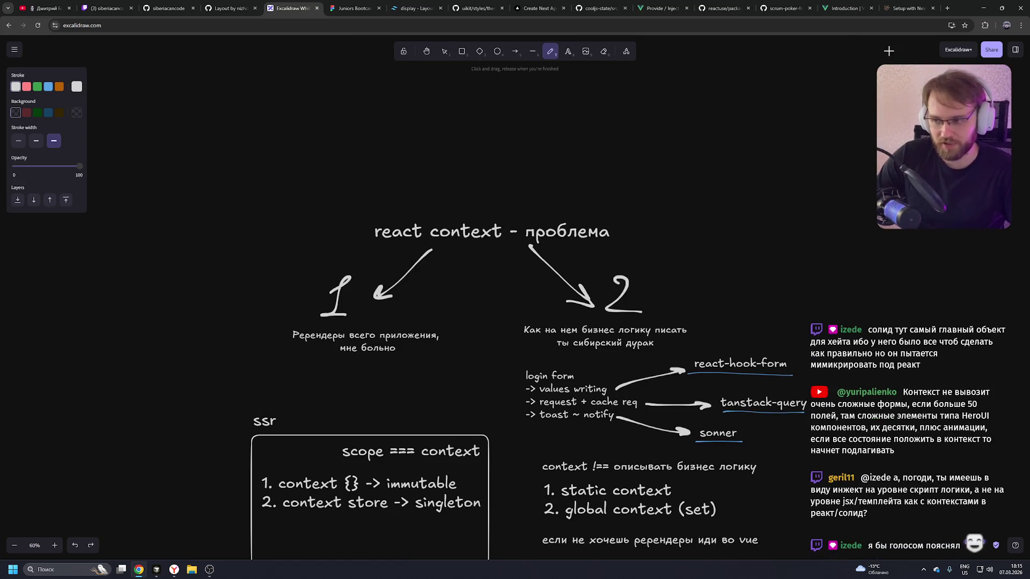
scroll(426, 193, up, 2)
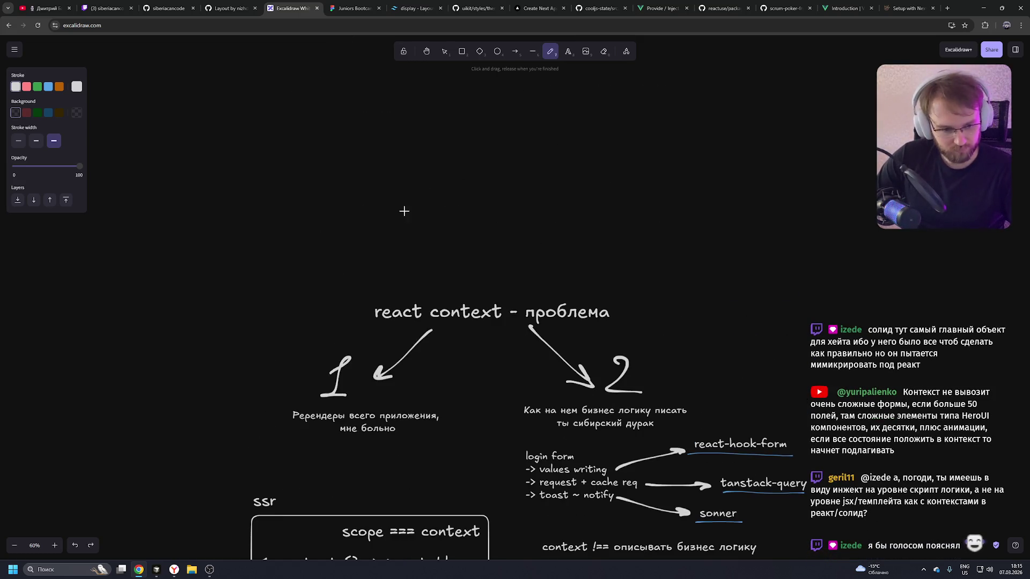
scroll(373, 207, down, 3)
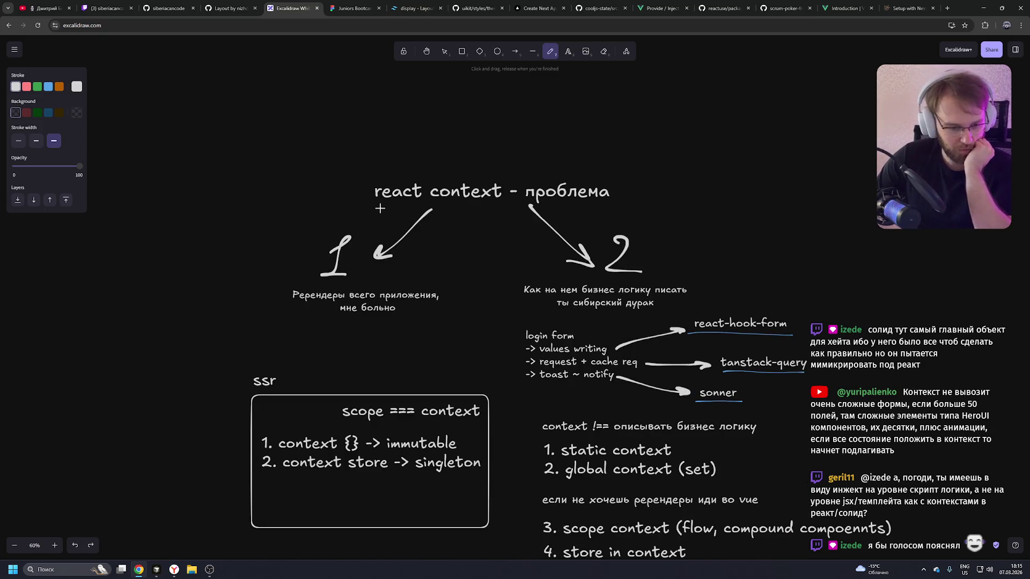
scroll(354, 173, up, 2)
mouse_move(366, 172)
mouse_down()
mouse_move(443, 214)
mouse_move(457, 194)
mouse_up()
key(ctrl+z)
key(ctrl+z)
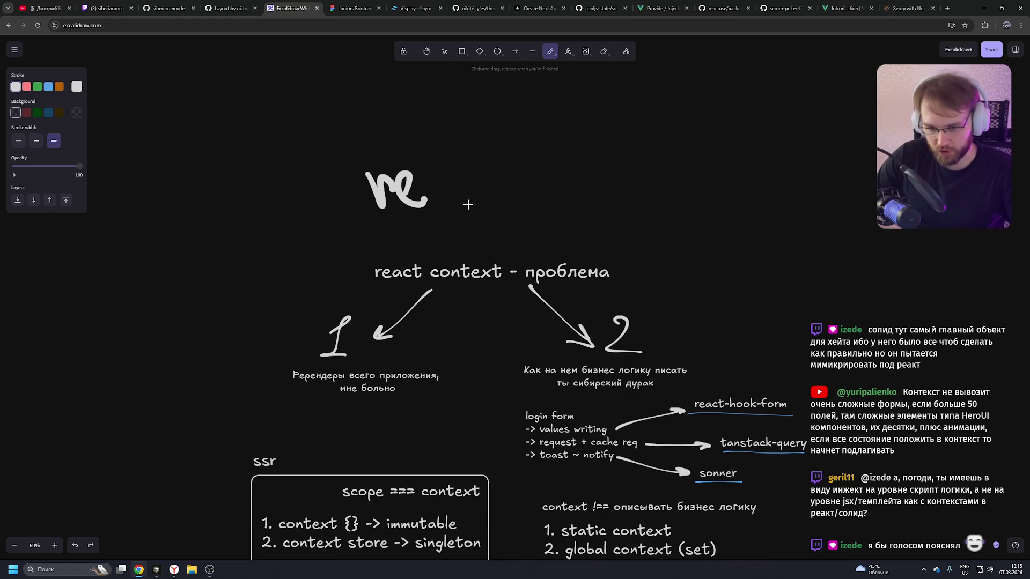
key(ctrl+z)
key(ctrl+z)
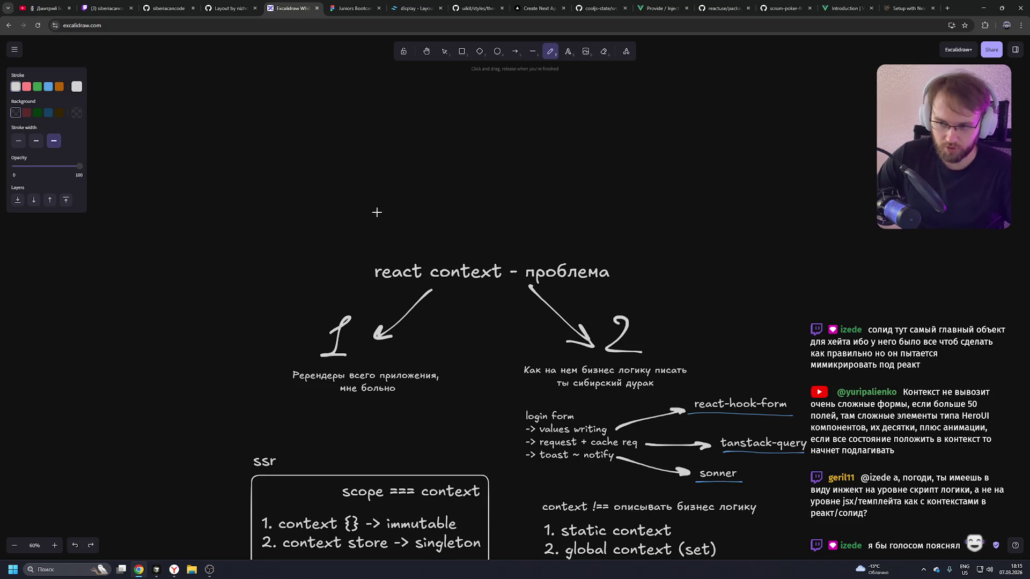
Step: Add a 'const profile = reactiviy({})' text note above the heading, enlarged and moved left
key(t)
click(413, 157)
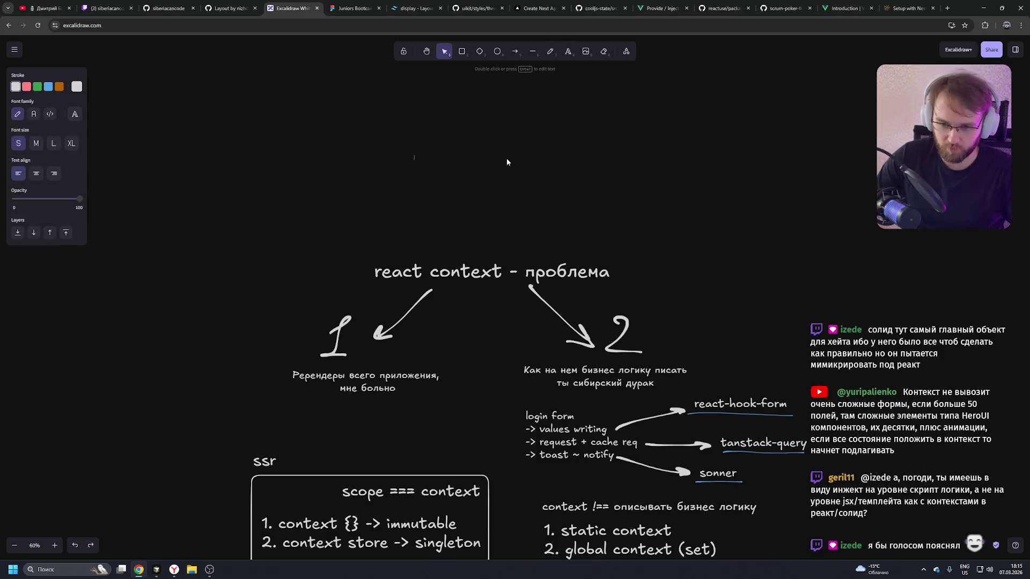
text(const profile = )
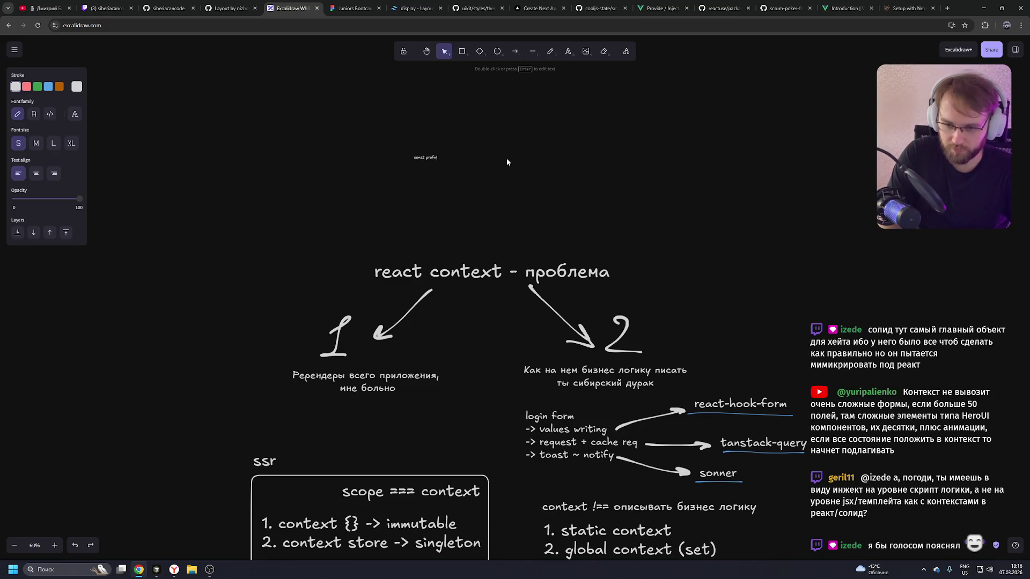
text(reactive({)
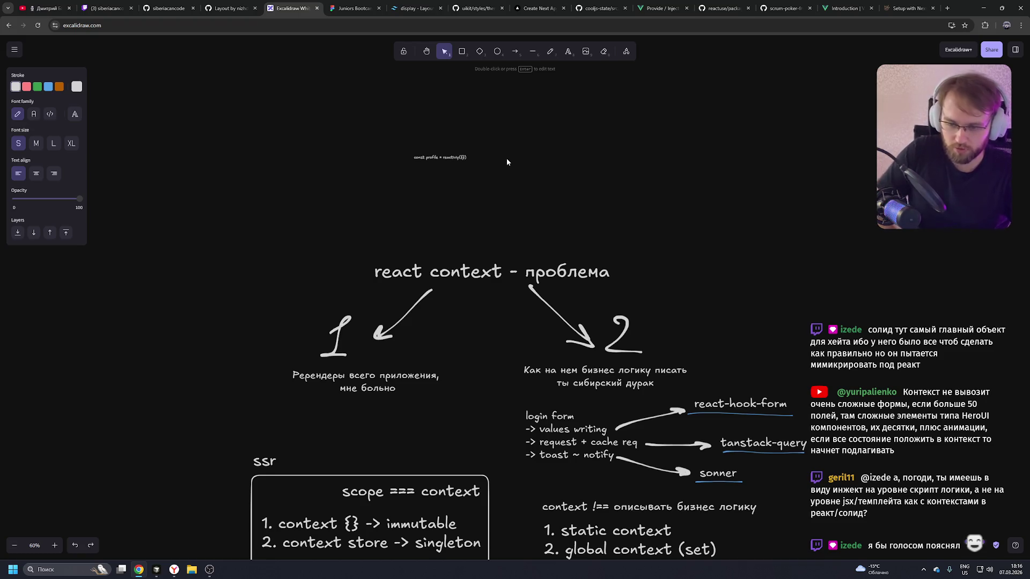
key(Escape)
drag(471, 162, 654, 182)
drag(499, 172, 432, 165)
Step: Prefix the note with 'export' and add a 'profile.value' line beneath it
double_click(432, 165)
click(353, 160)
text(export)
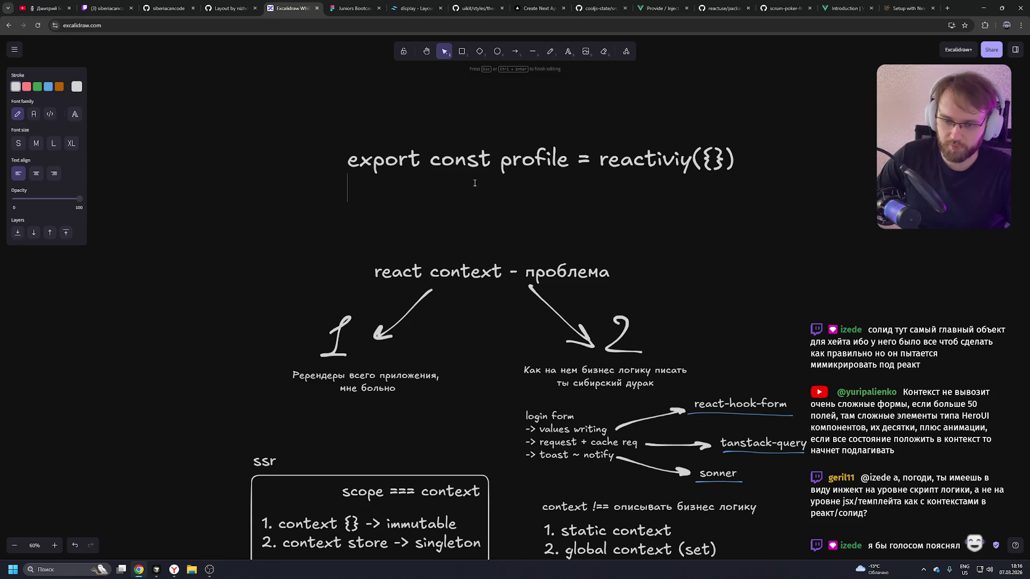
key(Return)
text(profuke)
key(BackSpace)
key(BackSpace)
key(BackSpace)
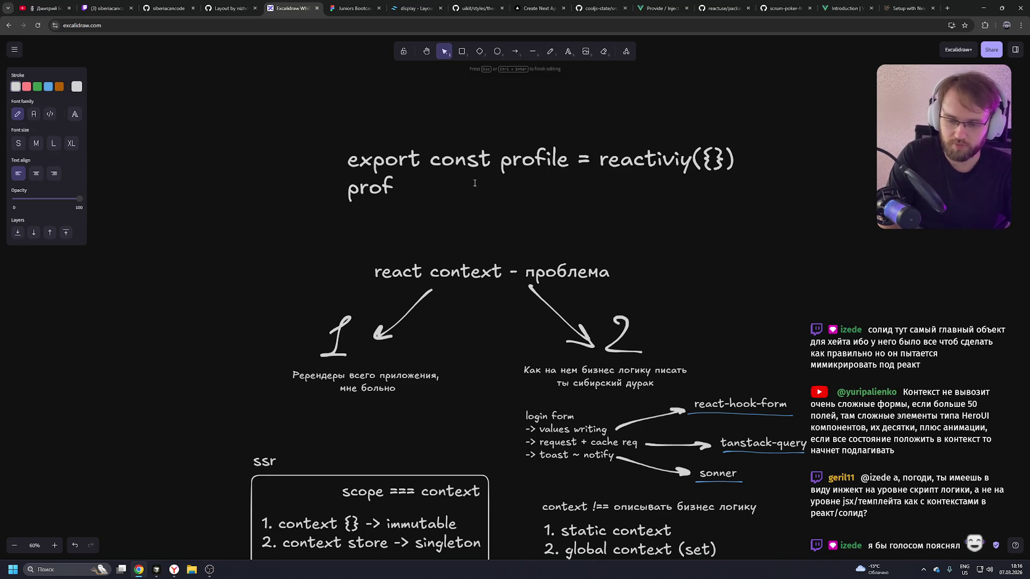
text(value)
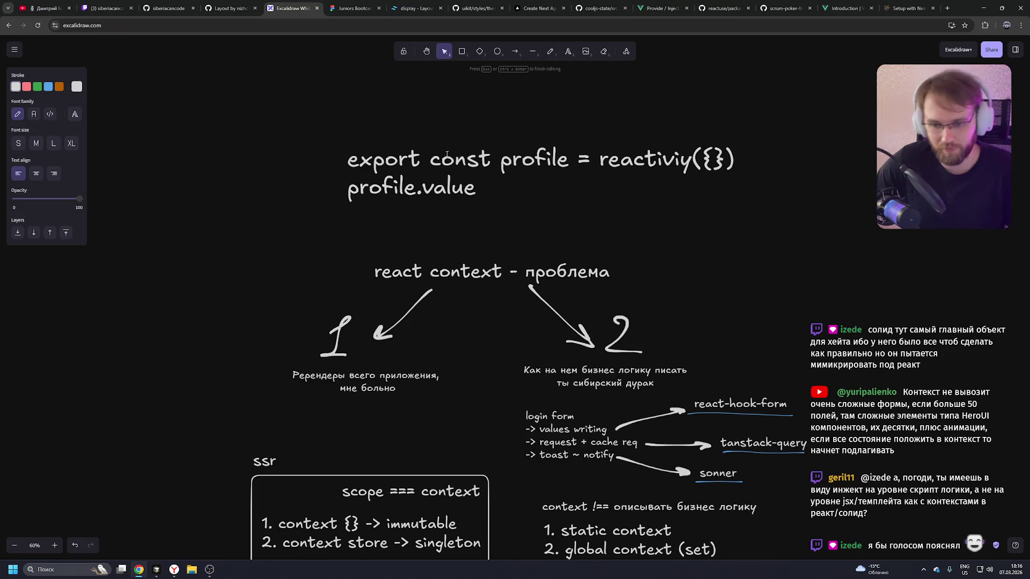
key(Escape)
Step: Nudge the note left above the heading and return to the Vue Provide / Inject page
drag(622, 178, 577, 175)
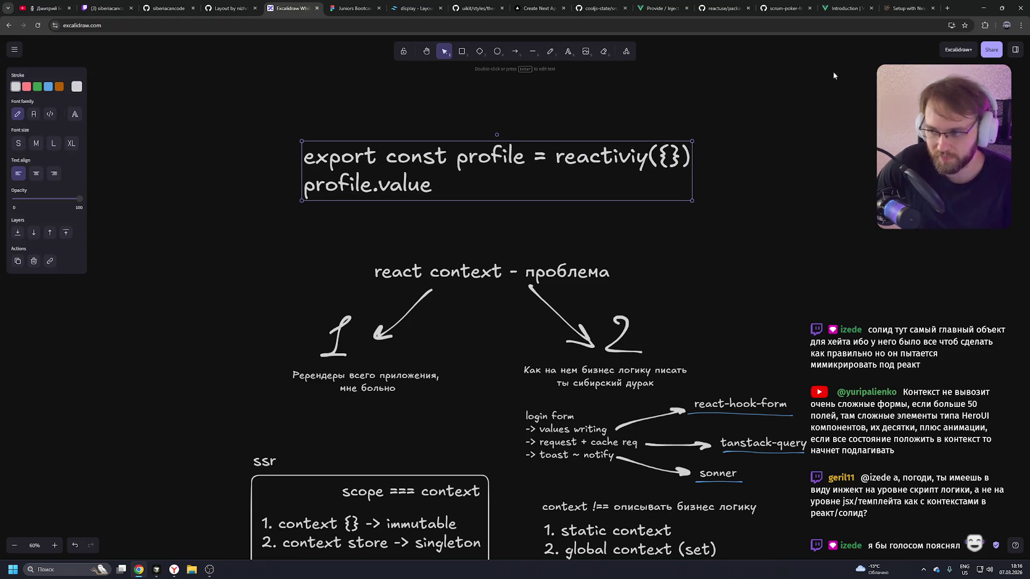
click(845, 8)
click(670, 4)
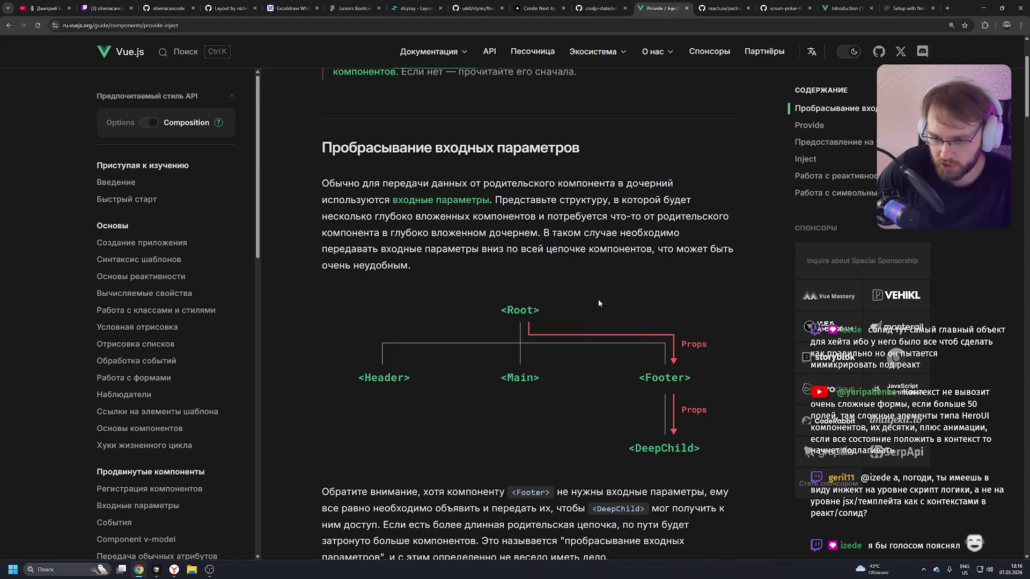
Step: Scroll to the Provide section showing provide('message', 'привет!') inside script setup
scroll(591, 297, down, 8)
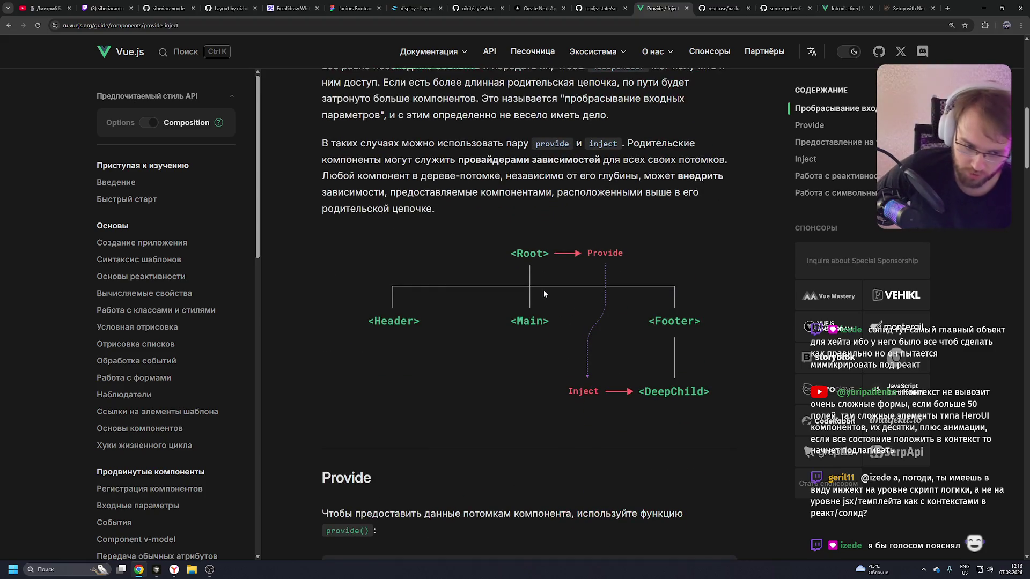
scroll(542, 285, down, 4)
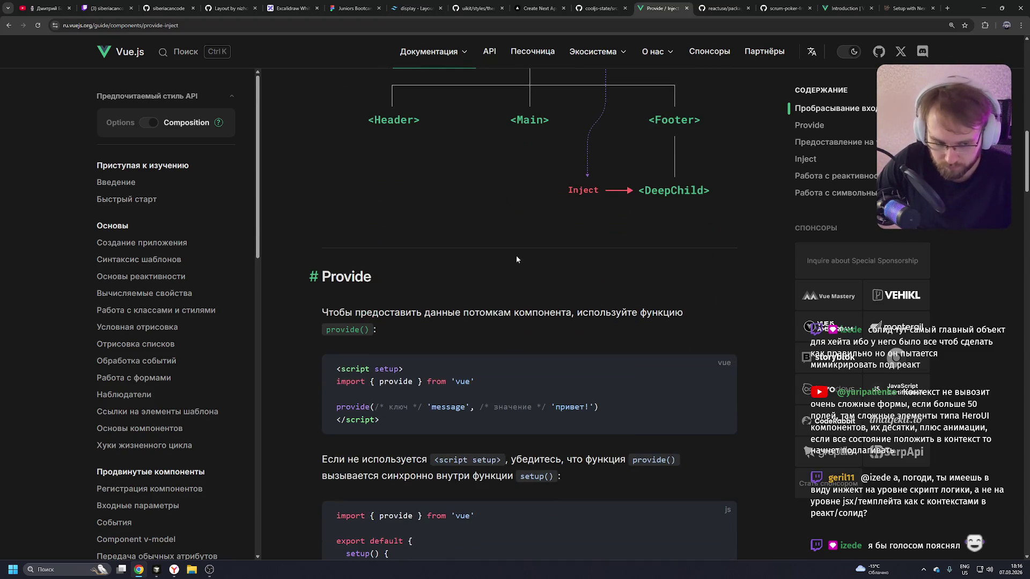
scroll(517, 260, down, 3)
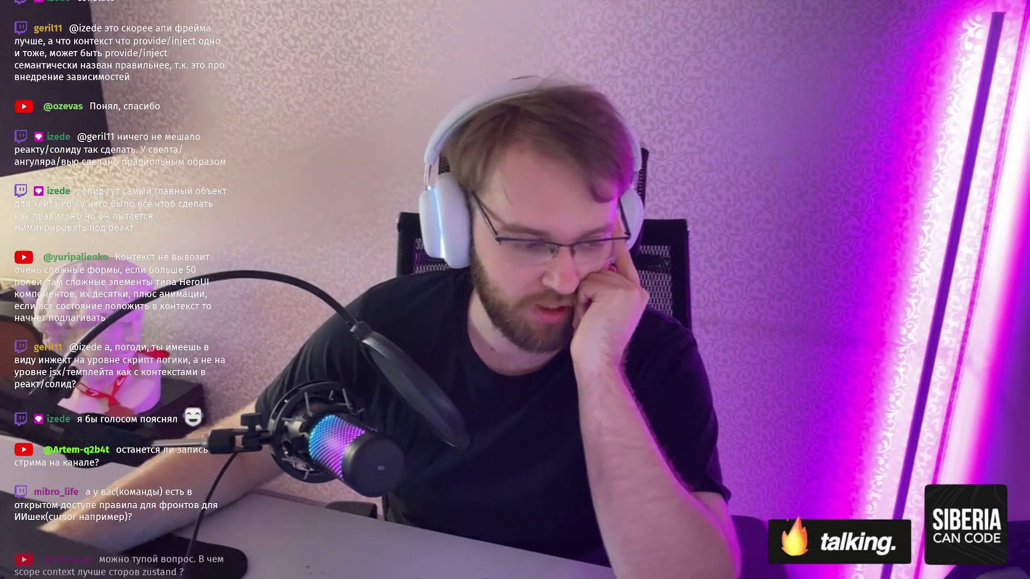
Step: Go to the siberiacancode organization, open agent-skills and its skills folder
scroll(139, 61, up, 15)
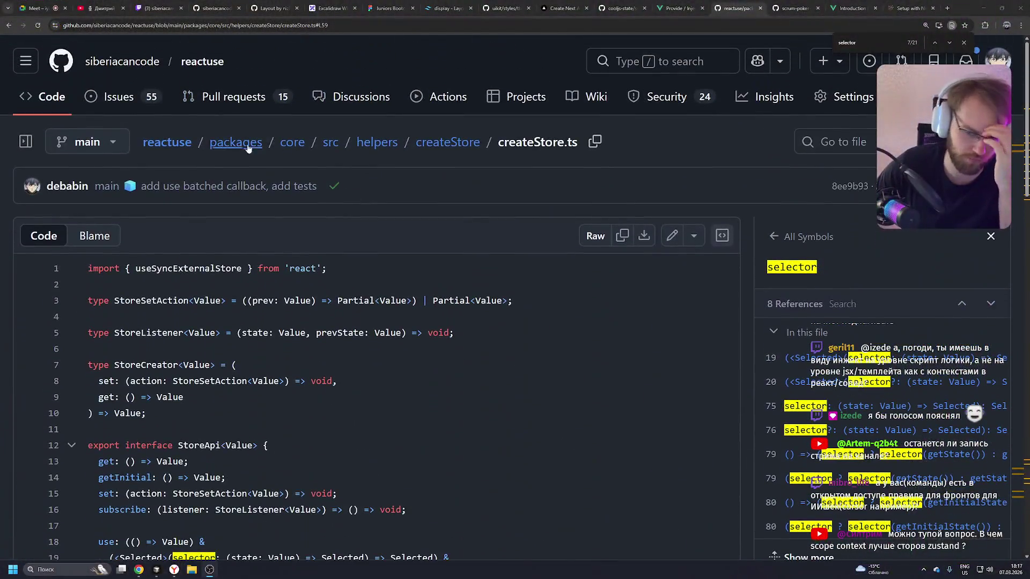
click(140, 61)
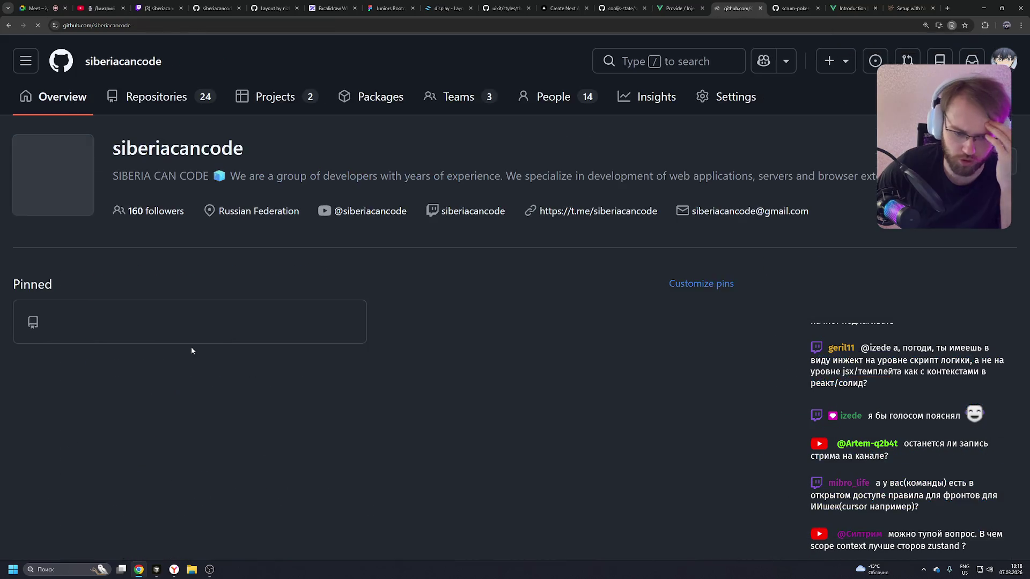
scroll(189, 340, down, 5)
click(87, 195)
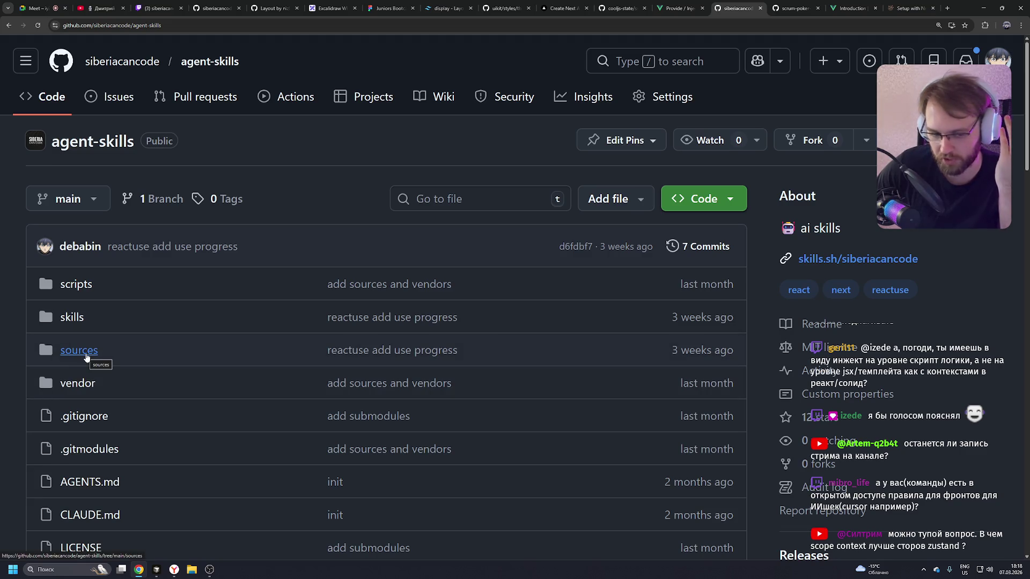
click(72, 318)
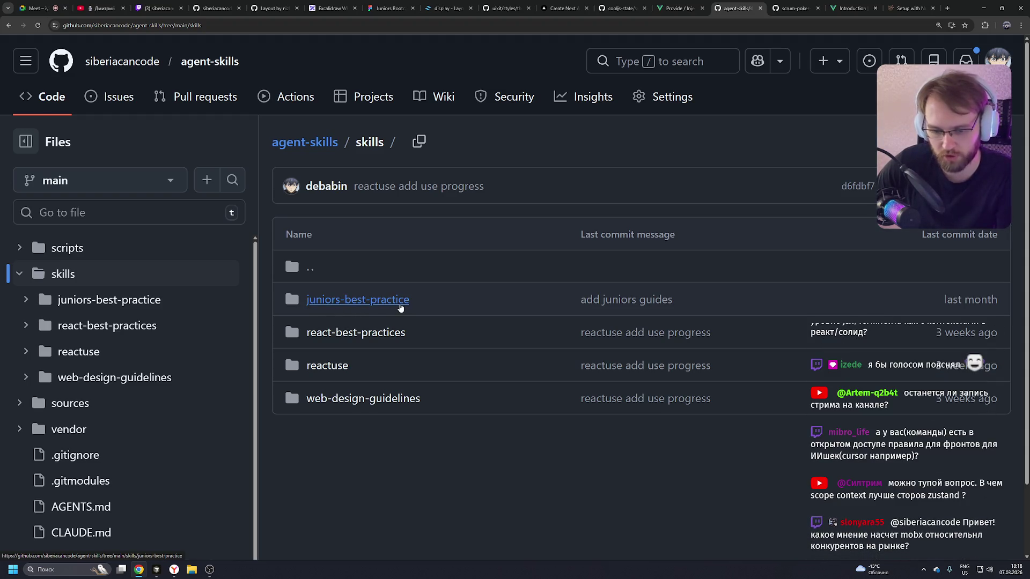
Step: Go back to the core repo's eslint src/index.ts config and scroll through it
key(alt+Left)
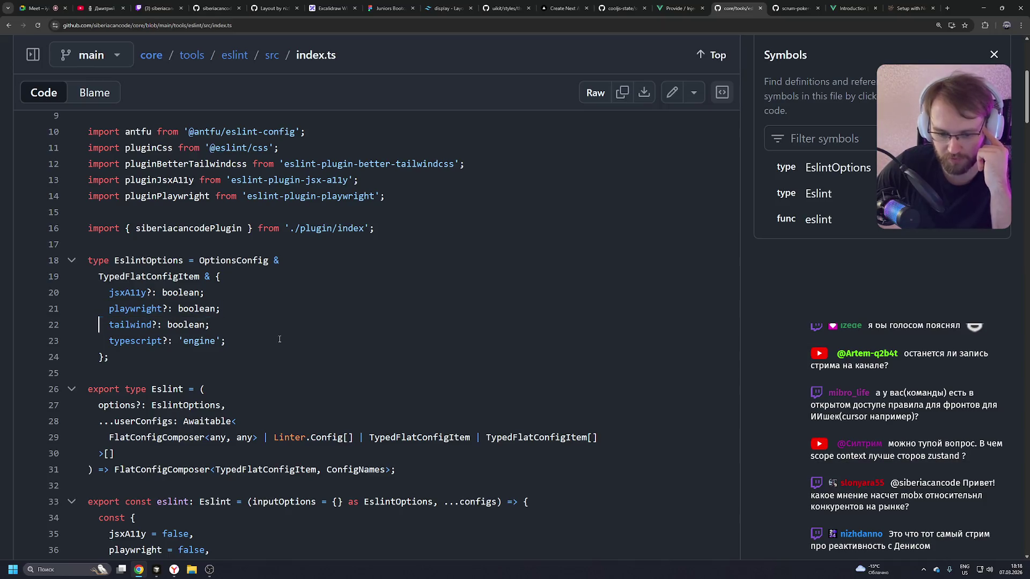
scroll(291, 303, down, 5)
scroll(290, 304, down, 20)
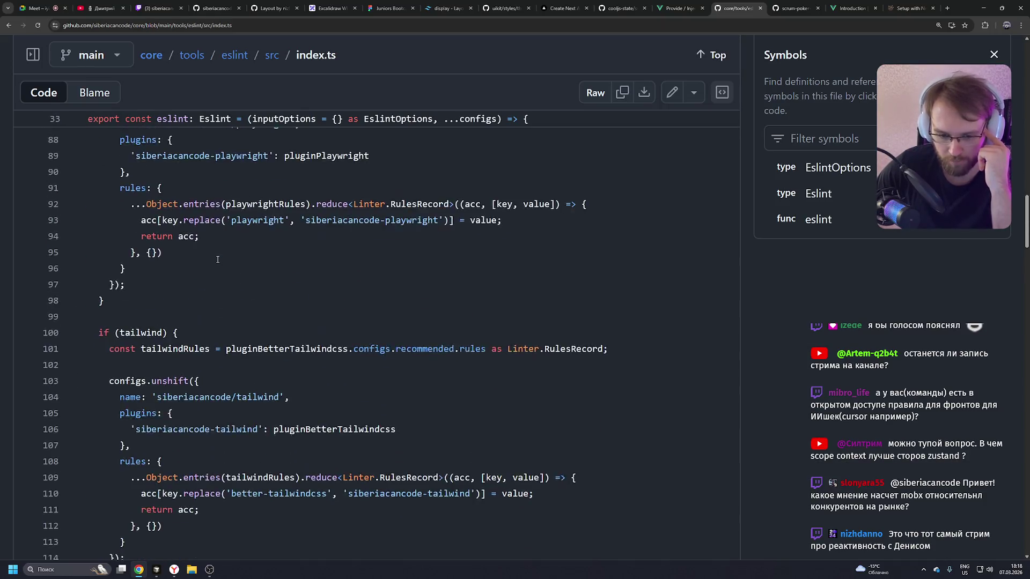
scroll(212, 260, up, 4)
mouse_move(88, 239)
mouse_down()
mouse_move(343, 293)
mouse_move(427, 299)
mouse_up()
scroll(343, 293, down, 15)
scroll(397, 294, down, 20)
scroll(427, 298, up, 20)
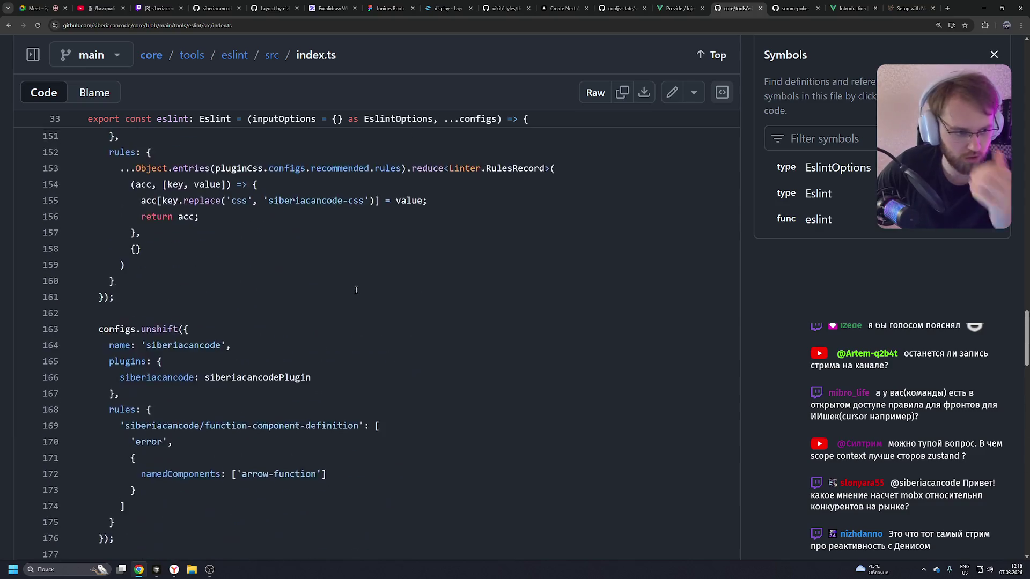
scroll(357, 293, up, 15)
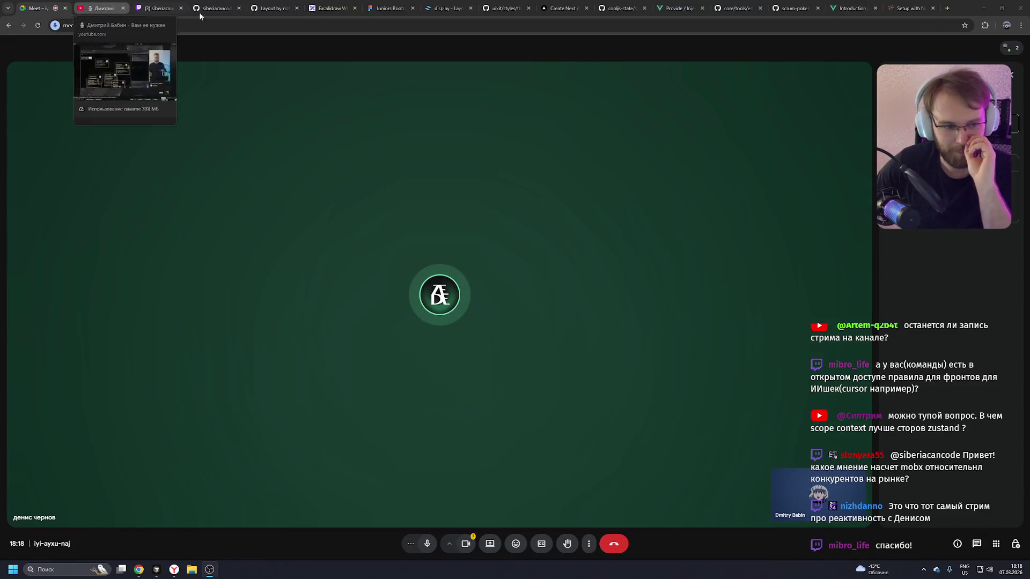
Step: Return to the Excalidraw board and scroll to the profile.value code note above the React context diagram
click(330, 8)
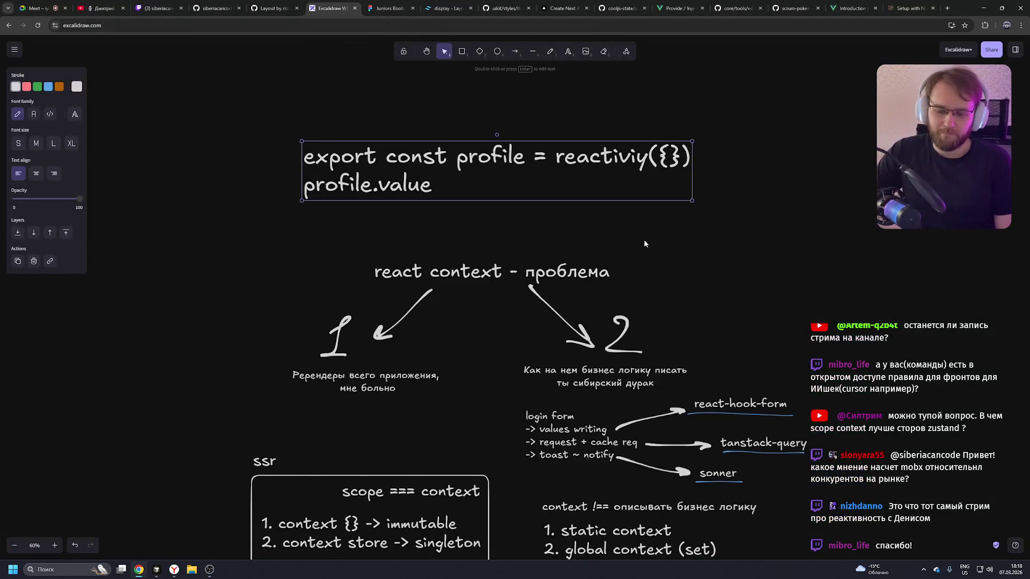
scroll(646, 237, down, 2)
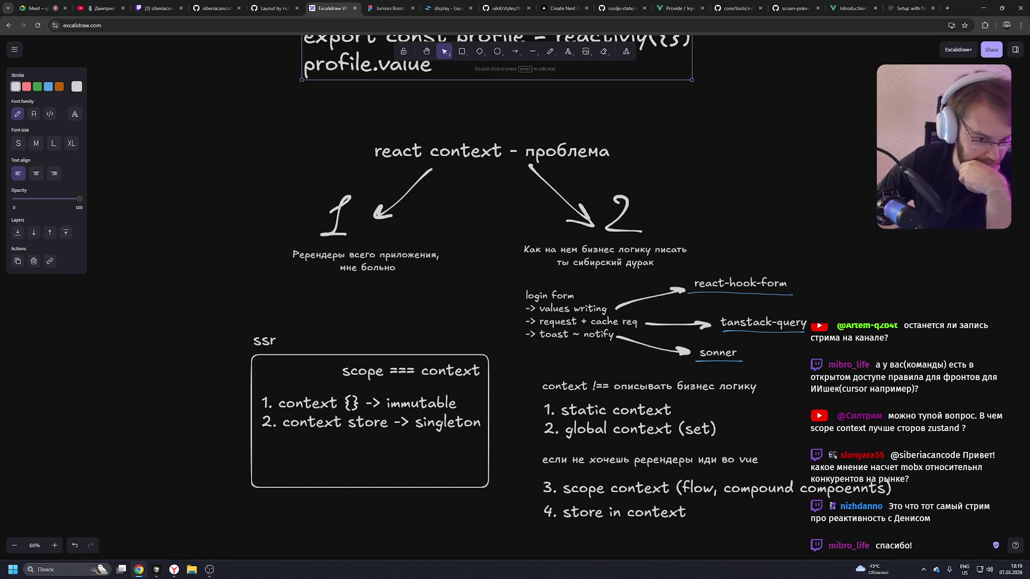
key(alt+Tab)
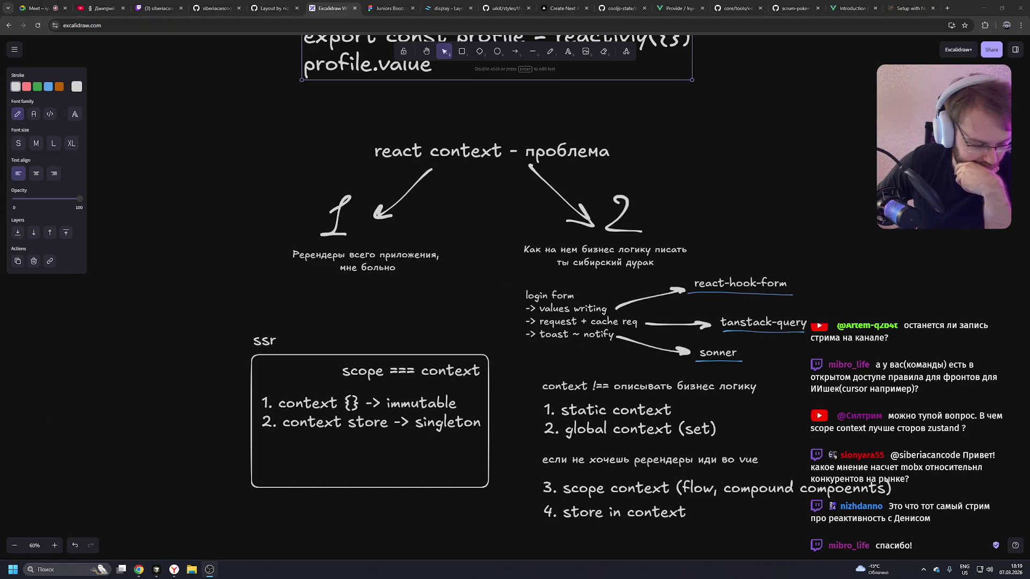
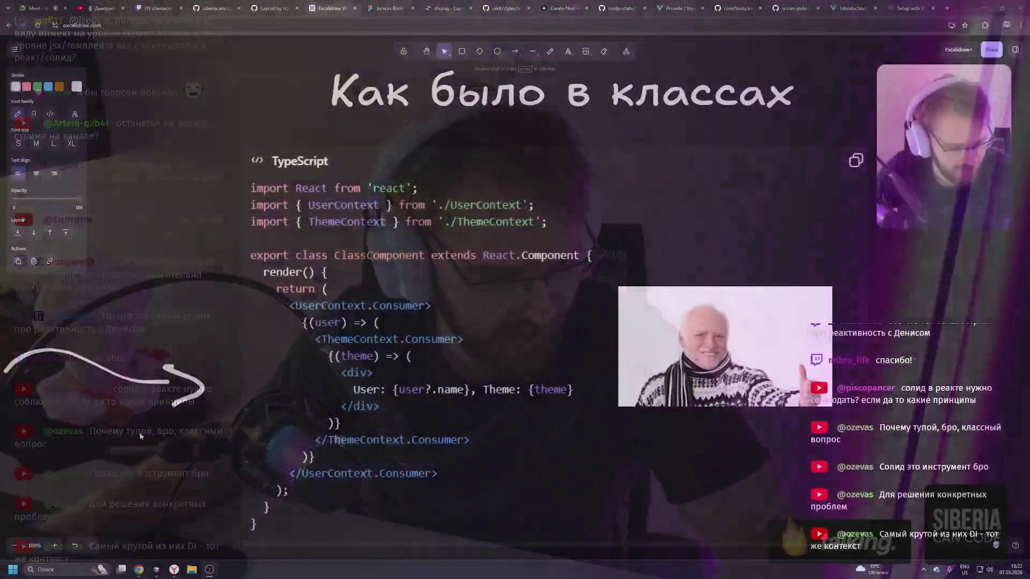
Step: With the pencil, discard a test stroke and outline the nested Consumer code in thin stroke
scroll(842, 271, down, 1)
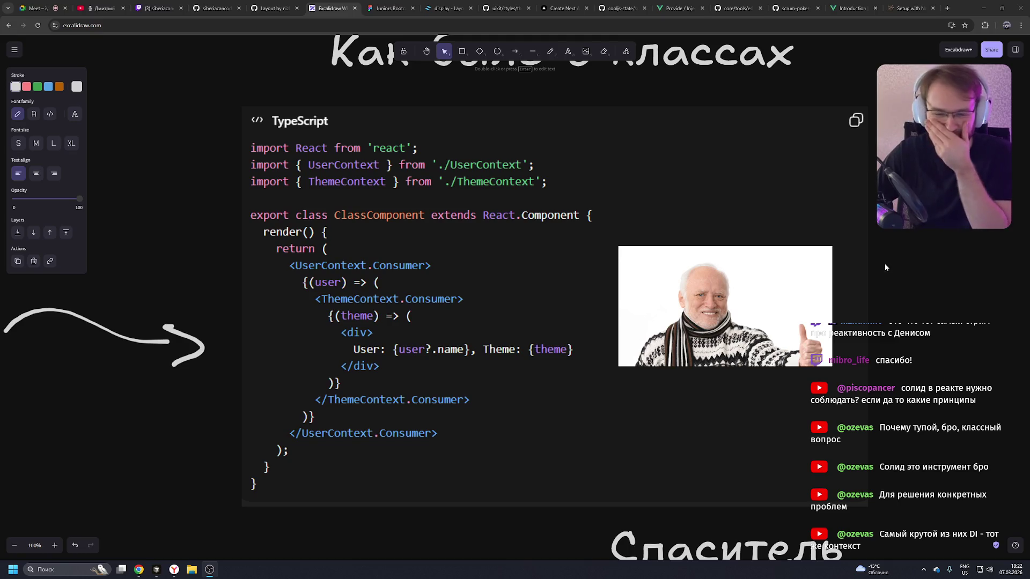
click(550, 52)
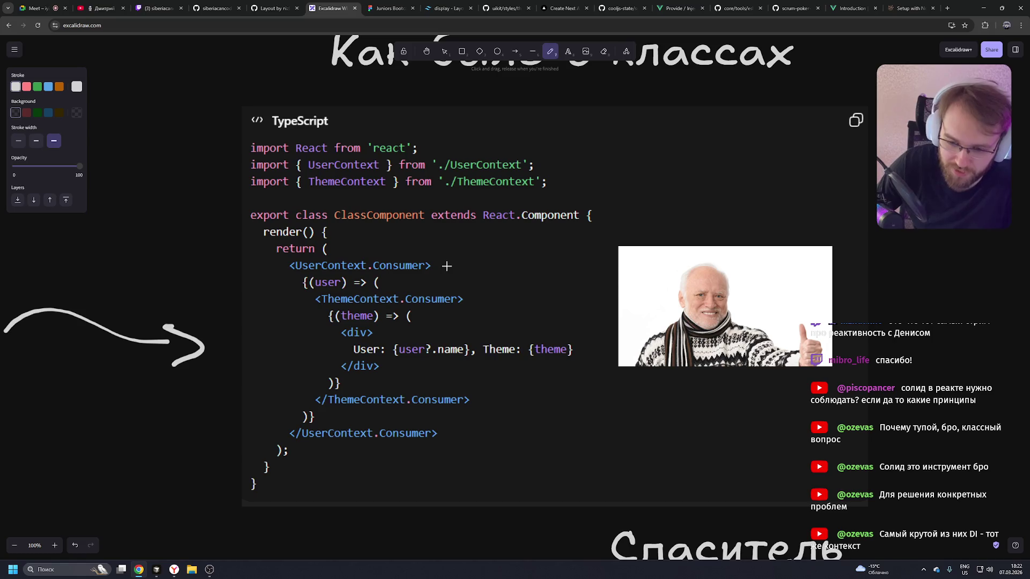
mouse_move(448, 255)
mouse_down()
mouse_move(480, 287)
mouse_move(462, 330)
mouse_up()
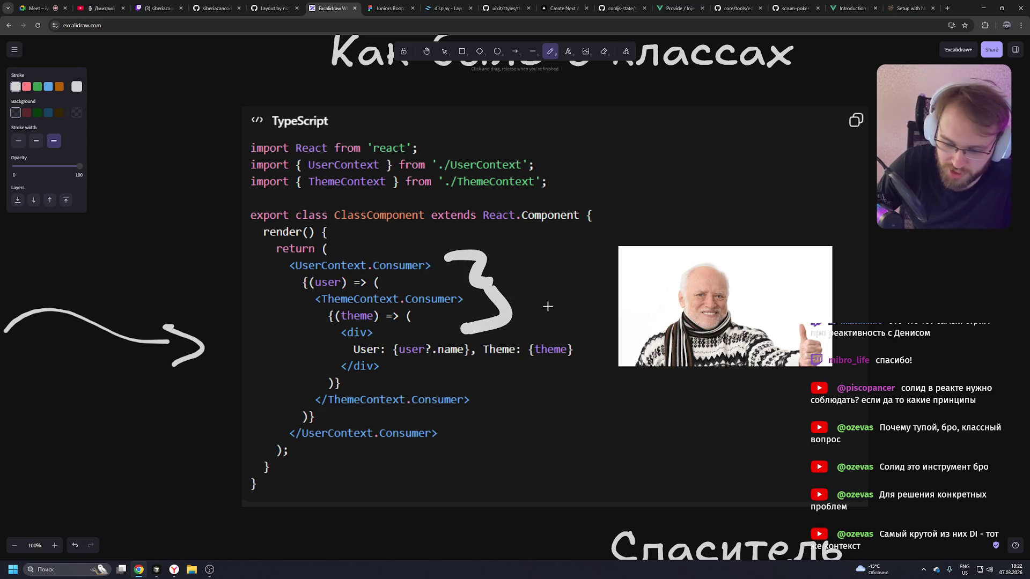
key(ctrl+z)
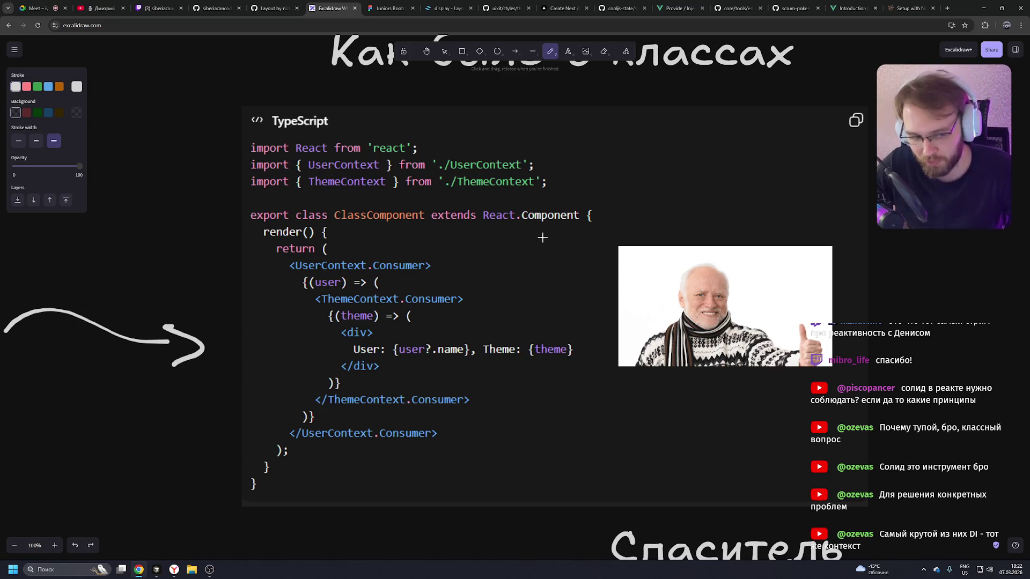
click(19, 141)
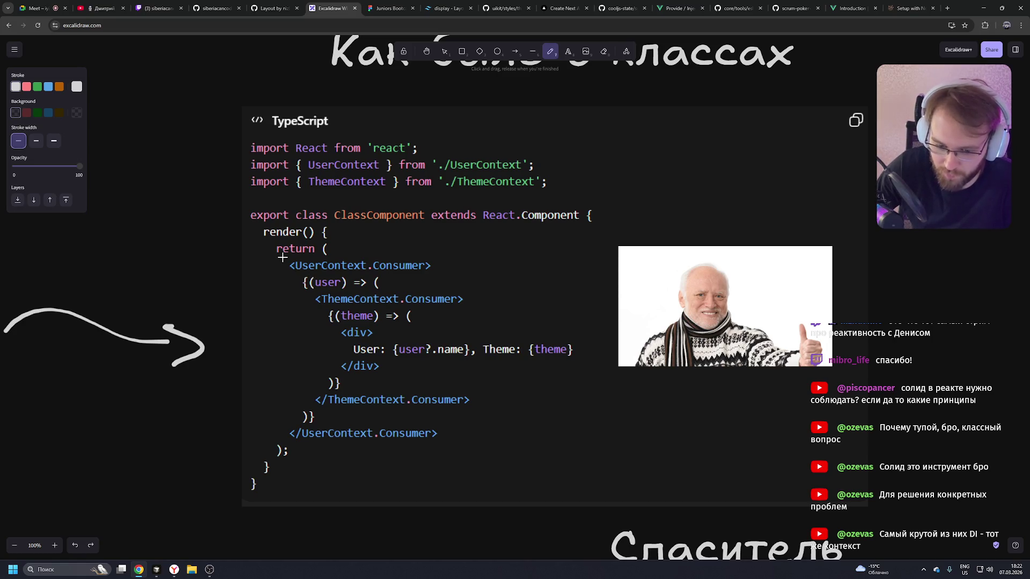
mouse_move(283, 258)
mouse_down()
mouse_move(279, 449)
mouse_move(608, 397)
mouse_move(303, 250)
mouse_move(282, 249)
mouse_up()
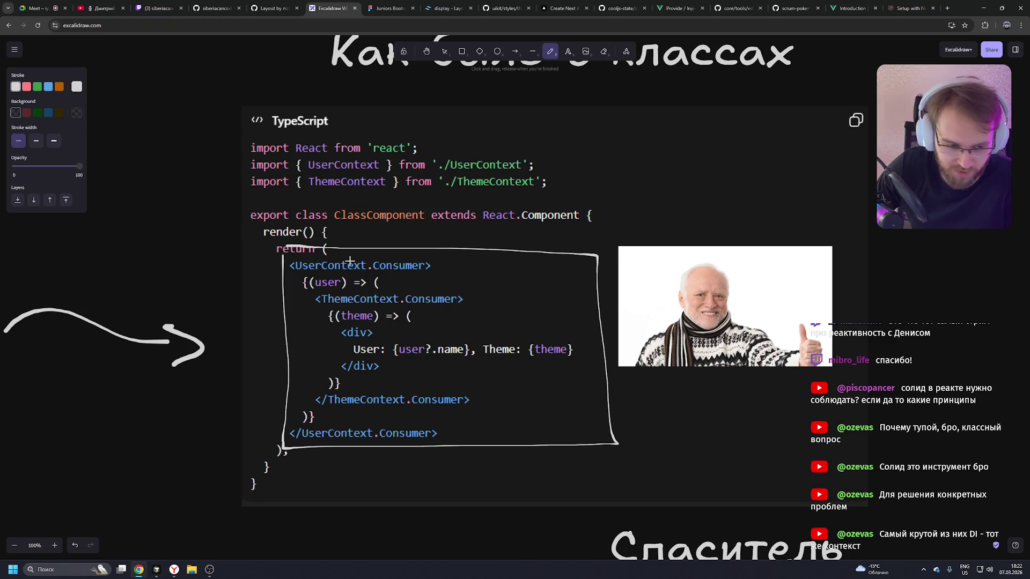
Step: Undo the rough rectangle drawn around the Consumer code
key(ctrl+z)
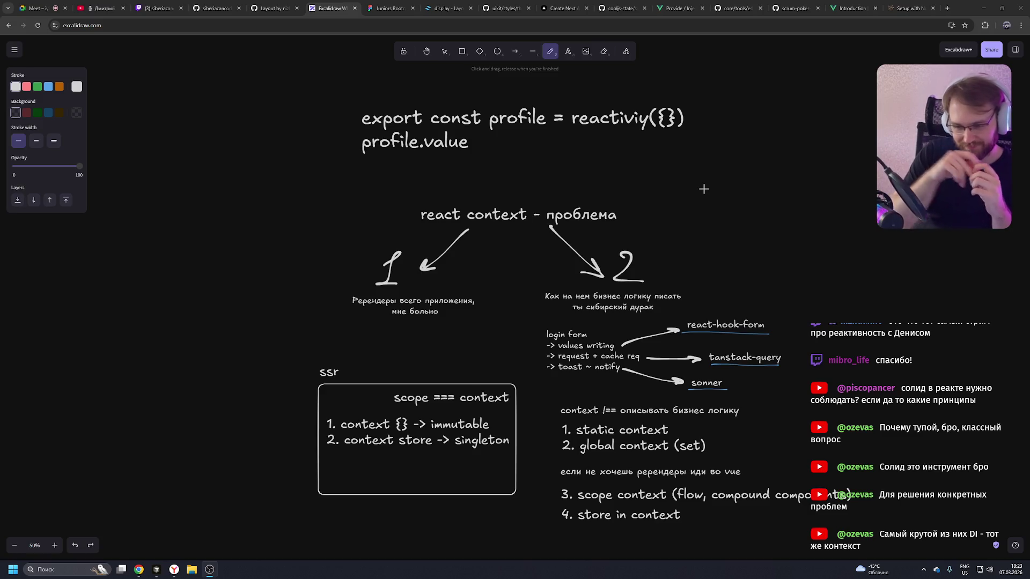
Step: Switch the pencil to red and the thickest width, then draw an X over 'проблема'
click(26, 86)
drag(606, 197, 555, 227)
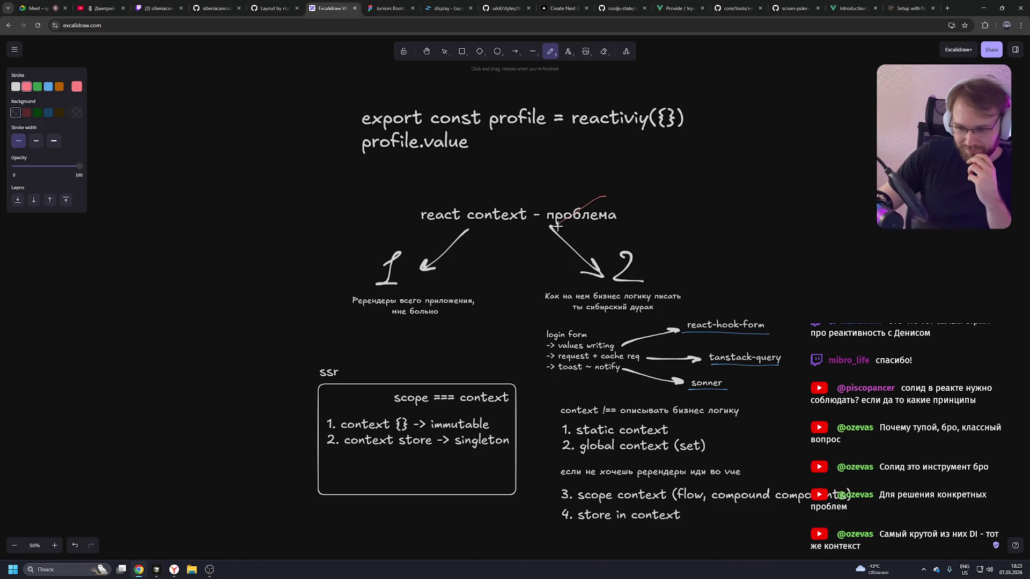
key(ctrl+z)
click(53, 141)
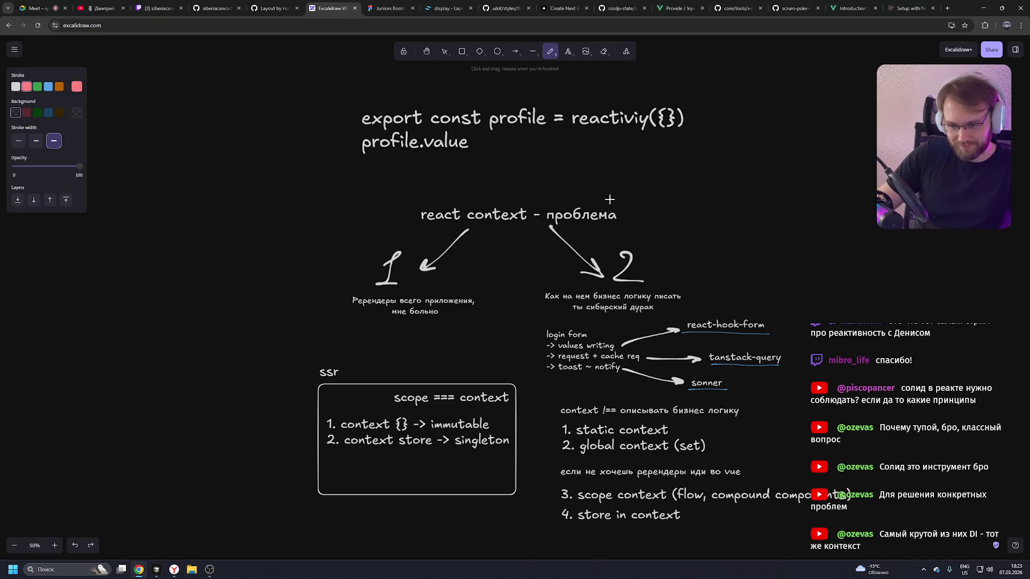
mouse_move(550, 229)
mouse_down()
mouse_move(602, 206)
mouse_move(599, 236)
mouse_up()
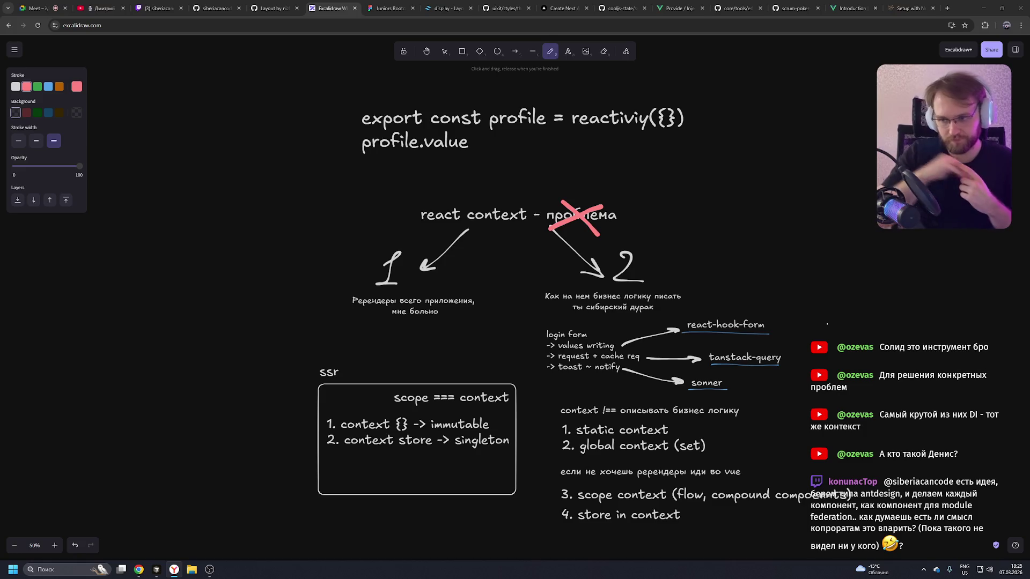
Step: Switch to the Vue.js Introduction tab and skim the 'What is Vue?' page
click(853, 8)
scroll(565, 205, down, 8)
scroll(527, 199, up, 8)
scroll(527, 207, up, 4)
scroll(526, 203, down, 4)
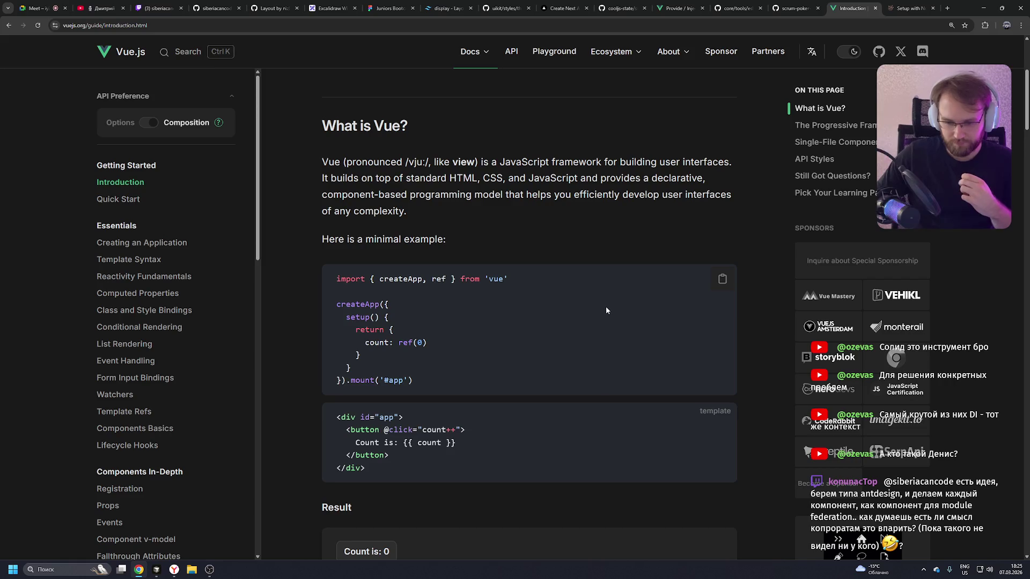
Step: Glance at the Provide/Inject page, then search 'solid js context' and open the Solid Docs Context result
click(681, 8)
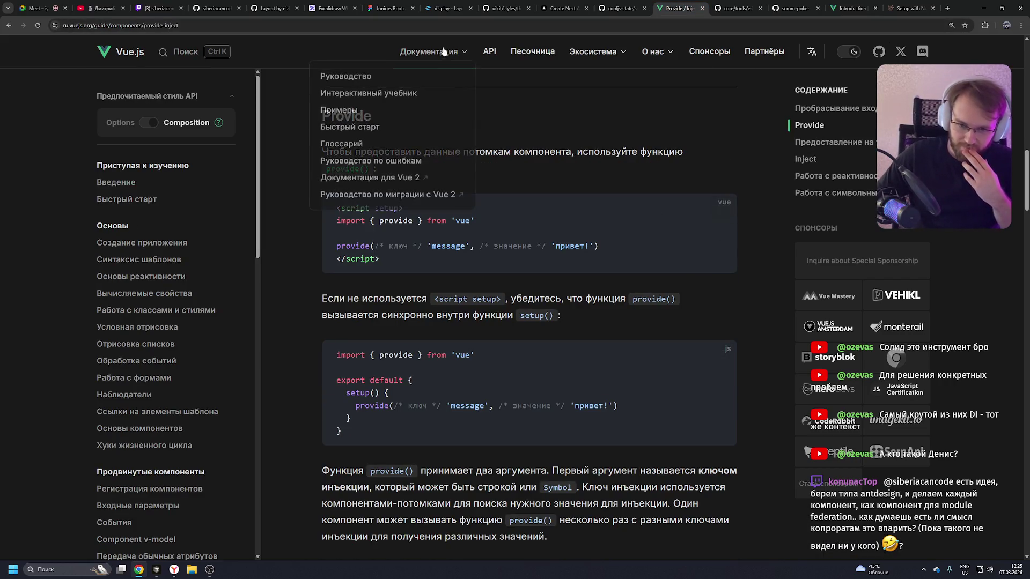
click(853, 8)
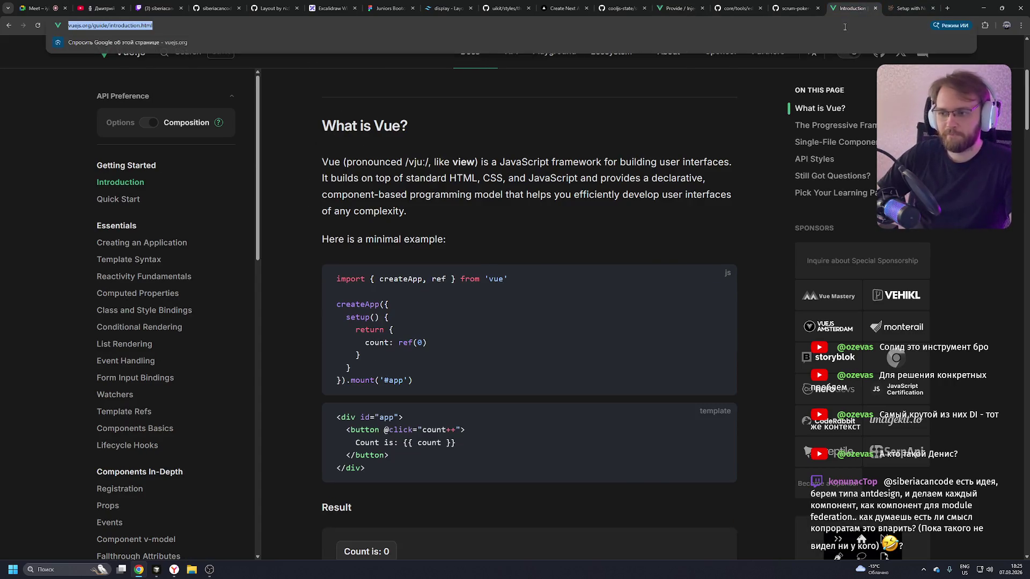
text(soid co)
key(ctrl+a)
text(solid js context)
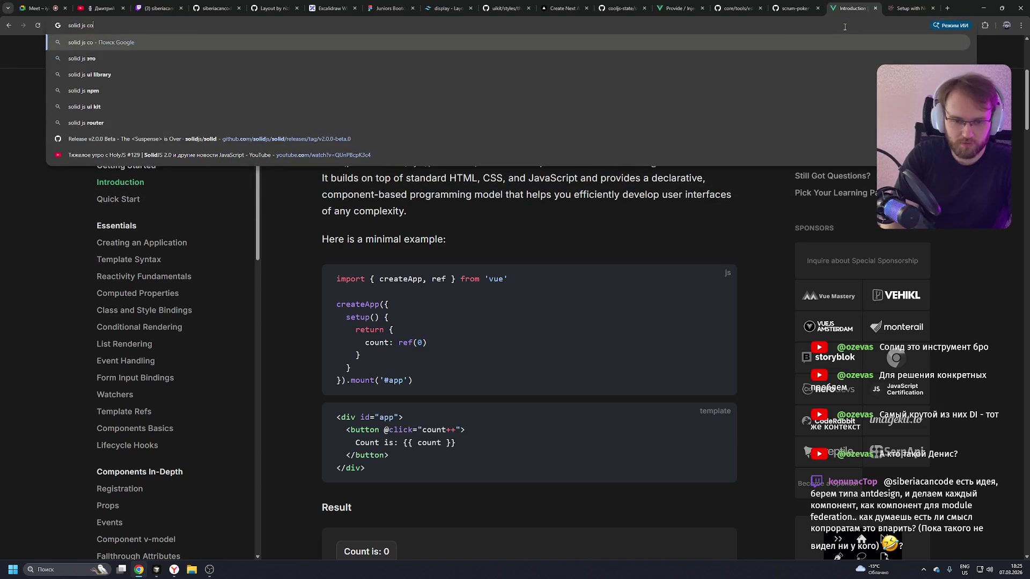
key(Return)
click(159, 218)
Step: Compare the create.js and component.jsx examples, highlighting the createContext() call
scroll(563, 279, up, 3)
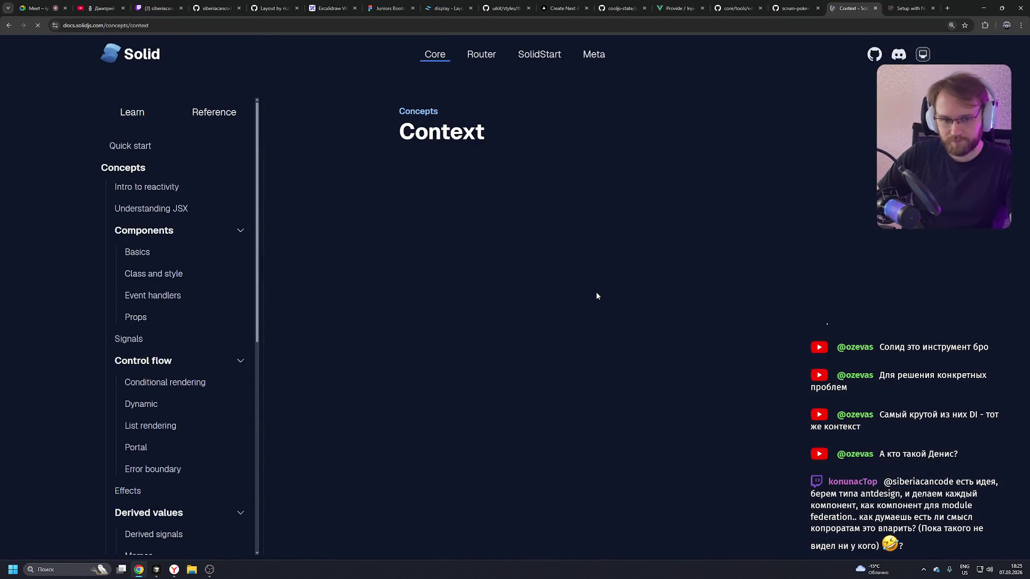
scroll(586, 294, down, 4)
scroll(584, 294, up, 1)
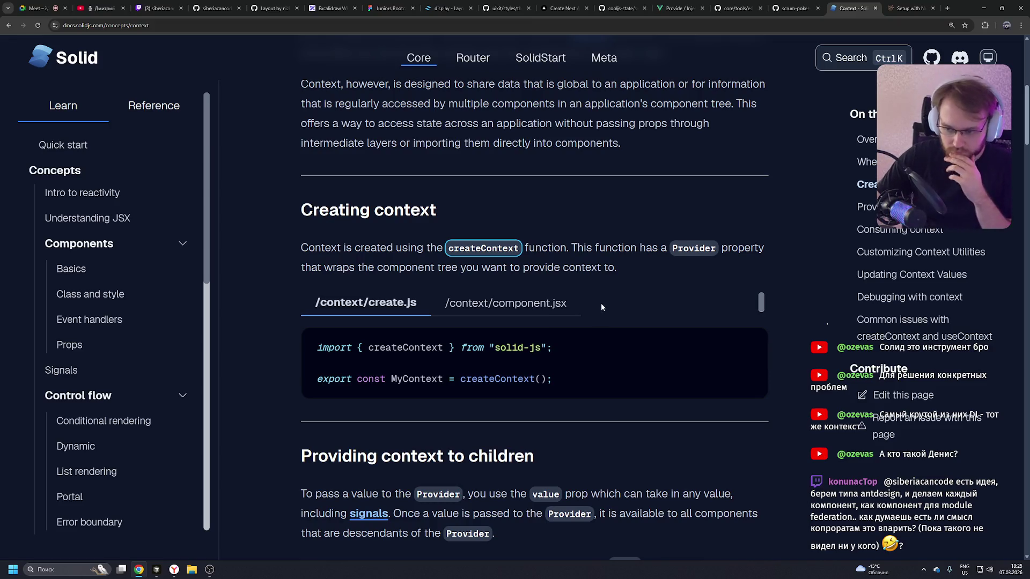
click(567, 307)
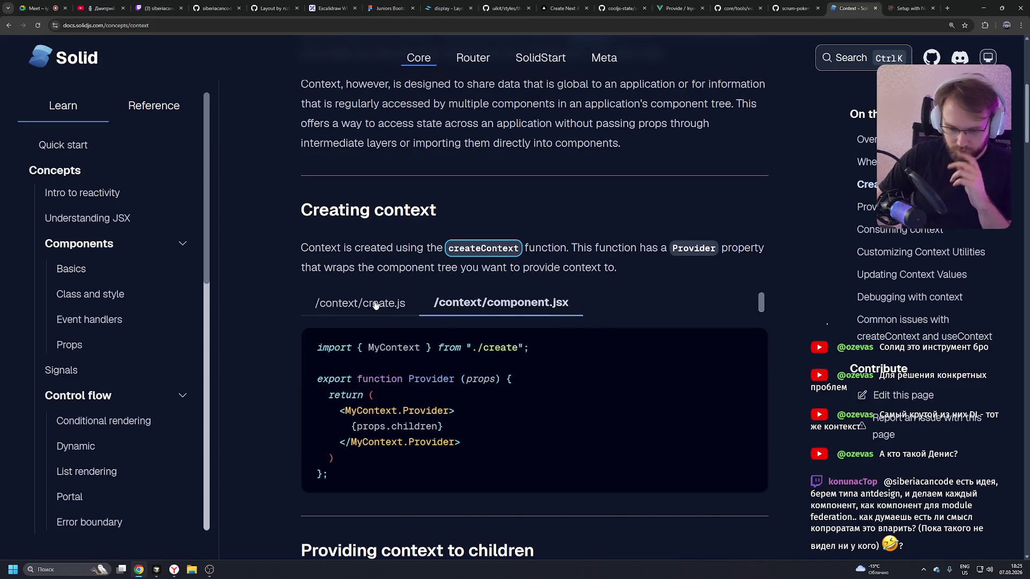
click(388, 305)
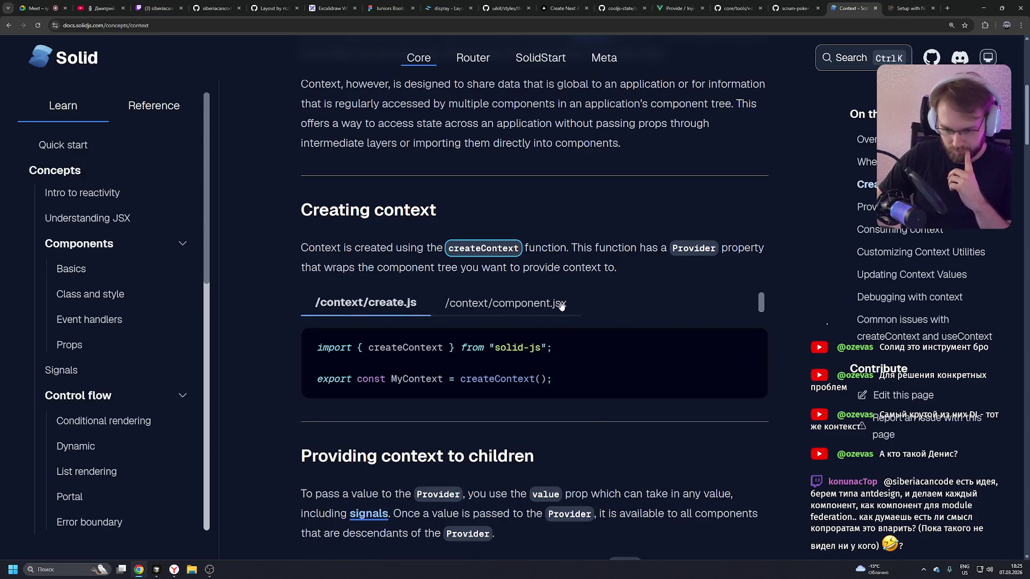
drag(558, 384, 460, 380)
click(461, 379)
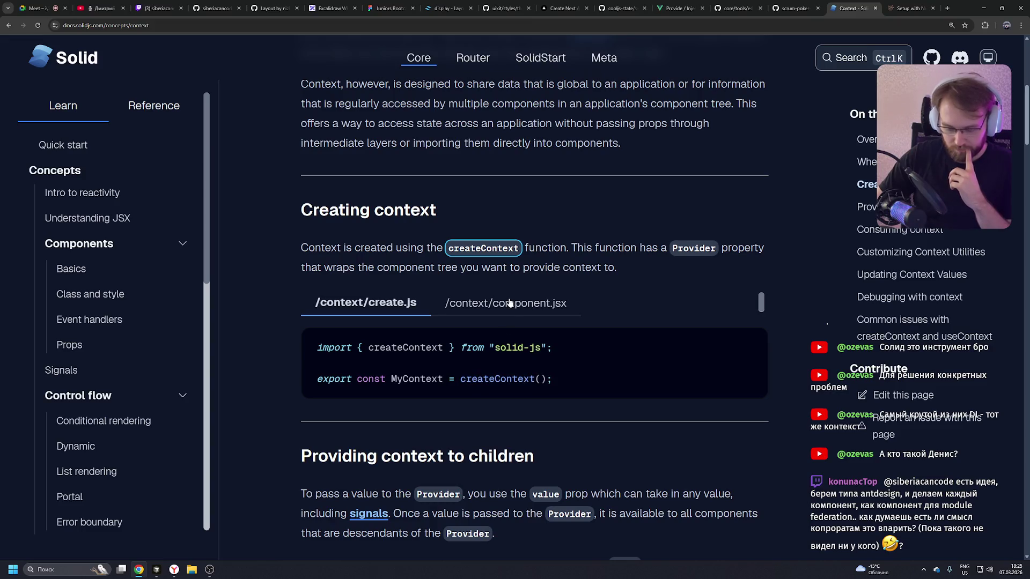
click(509, 304)
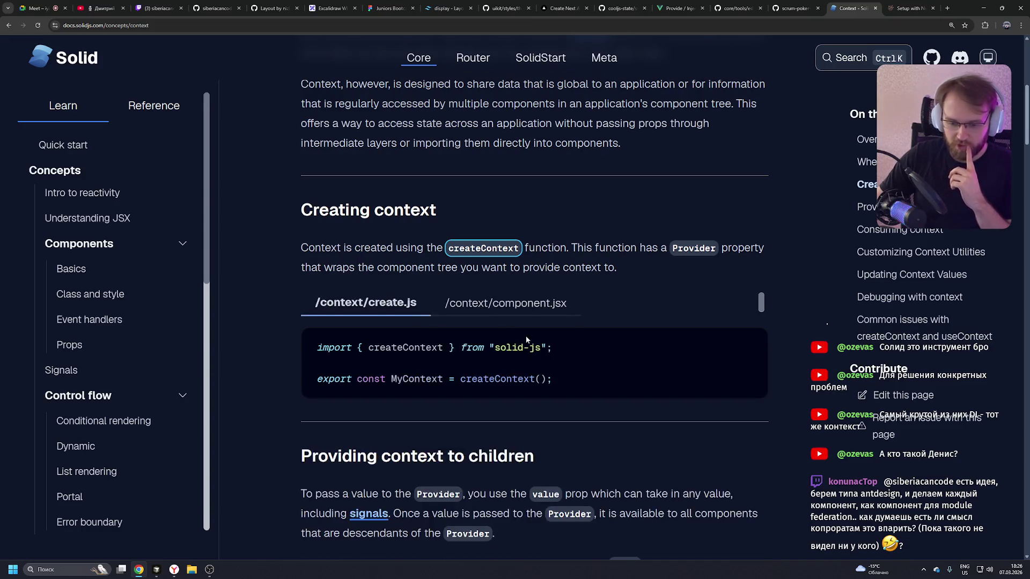
scroll(523, 338, down, 5)
scroll(526, 342, up, 5)
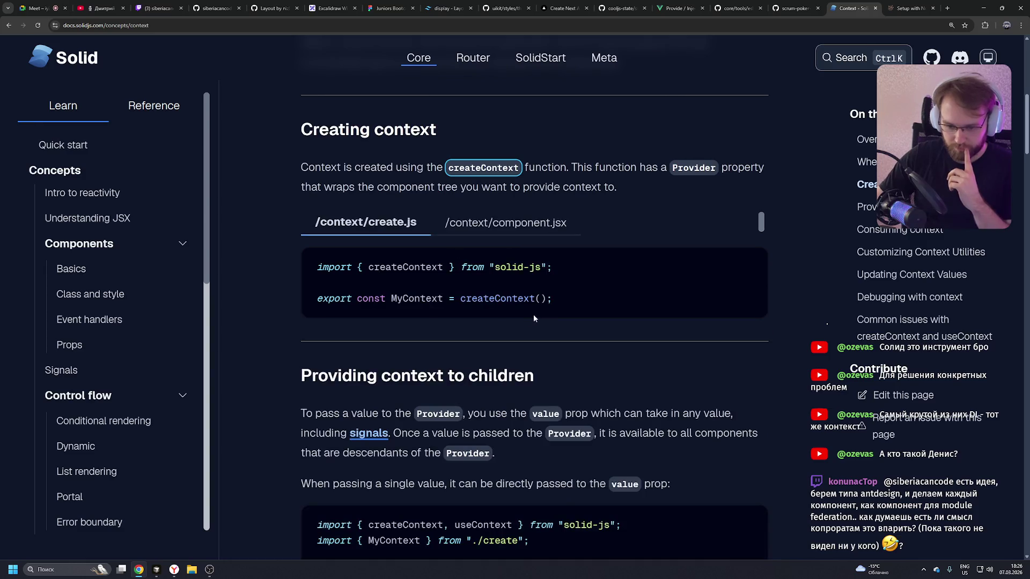
drag(544, 316, 442, 296)
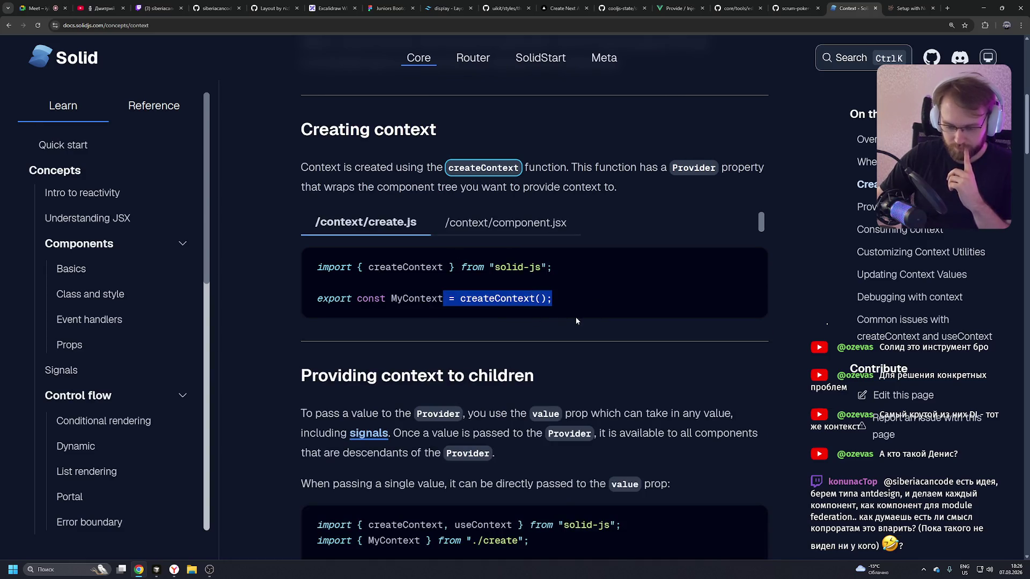
Step: Scroll to the Consuming context example and highlight the useContext(MyContext) line
scroll(569, 315, down, 5)
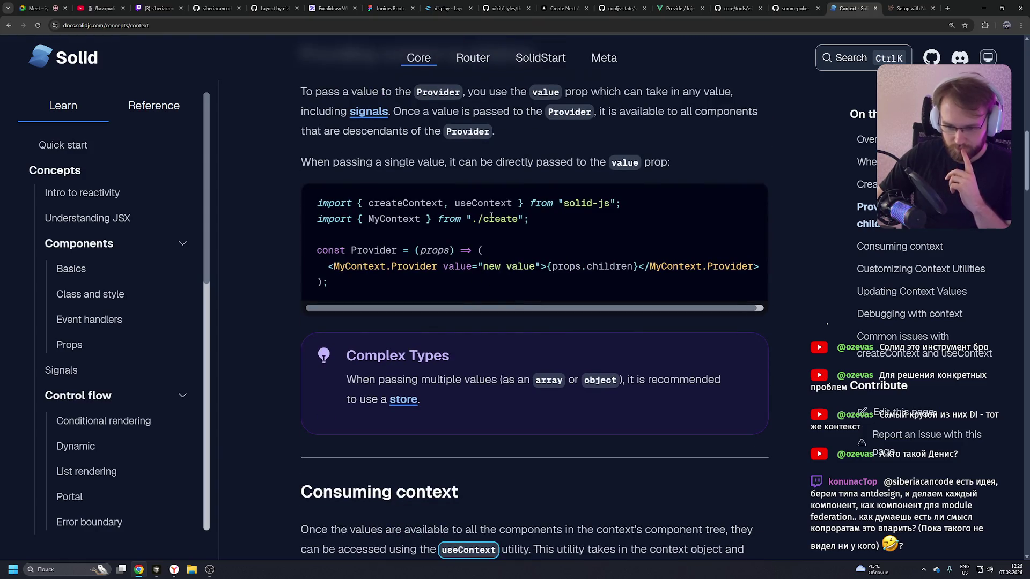
scroll(490, 215, down, 7)
drag(322, 326, 515, 326)
click(552, 326)
scroll(555, 317, down, 6)
scroll(546, 320, up, 6)
scroll(548, 321, down, 1)
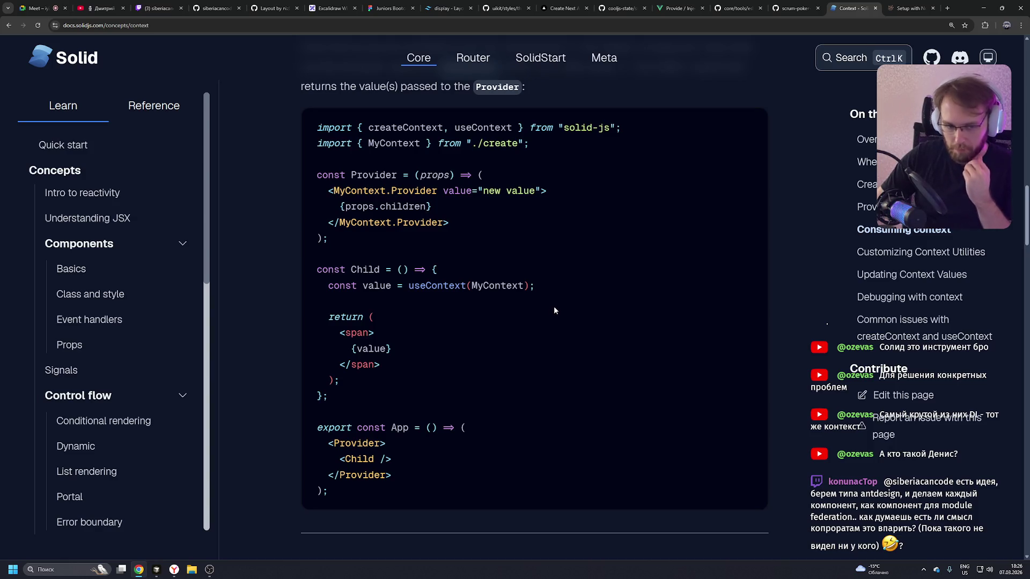
key(alt+Tab)
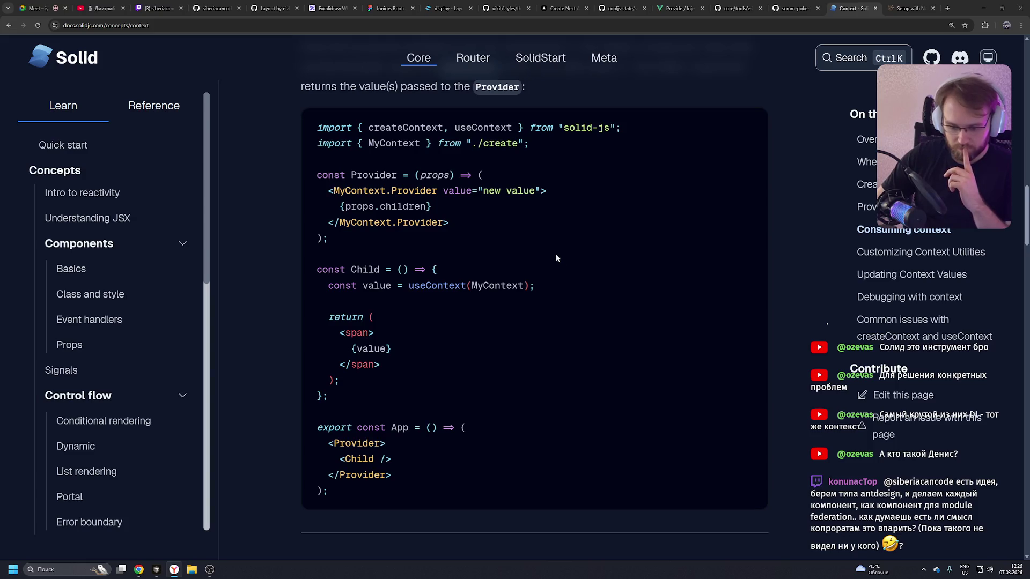
key(alt+Tab)
click(398, 443)
mouse_move(546, 191)
mouse_down()
mouse_move(299, 185)
mouse_move(325, 188)
mouse_up()
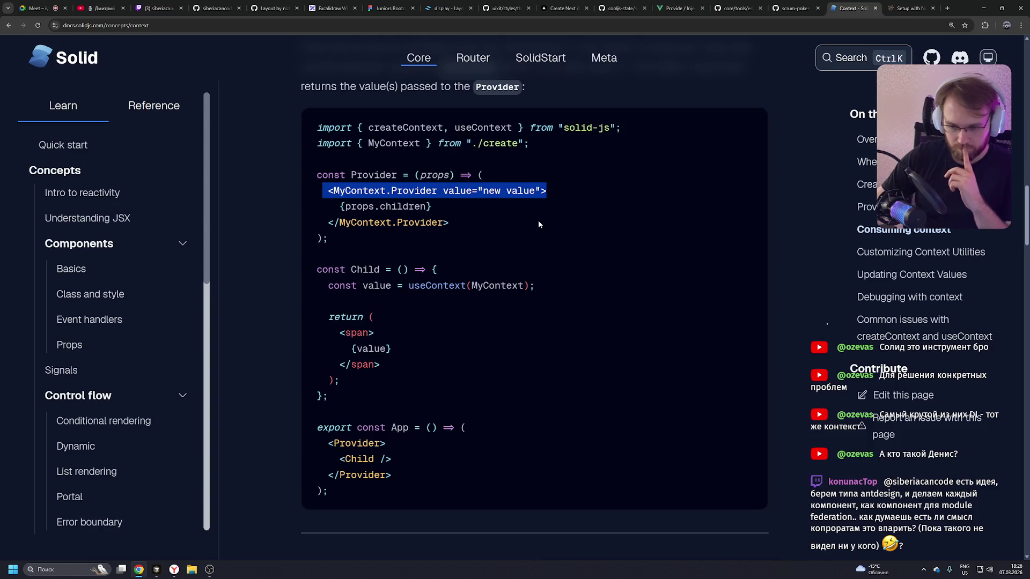
click(449, 222)
drag(444, 222, 392, 222)
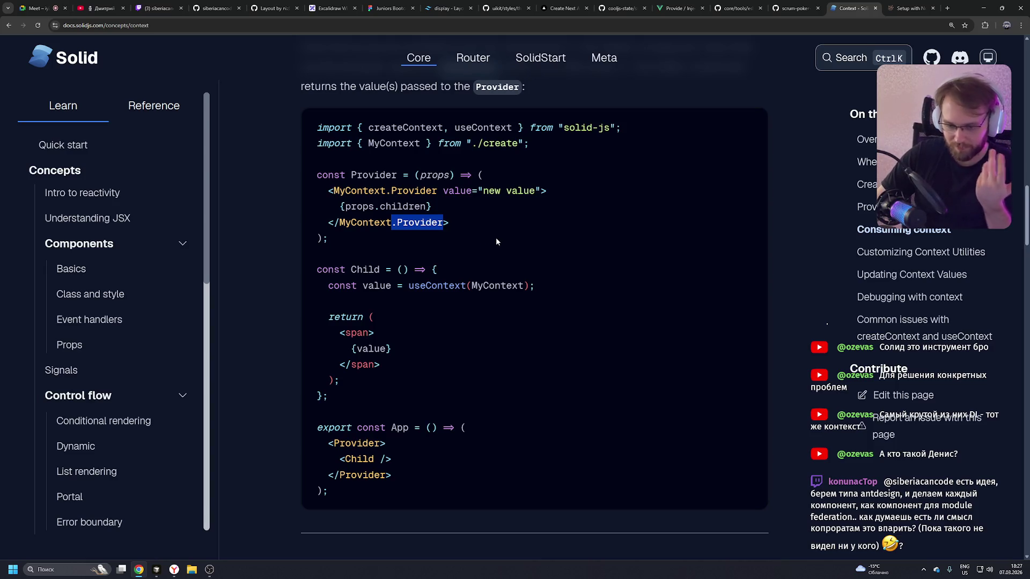
click(486, 224)
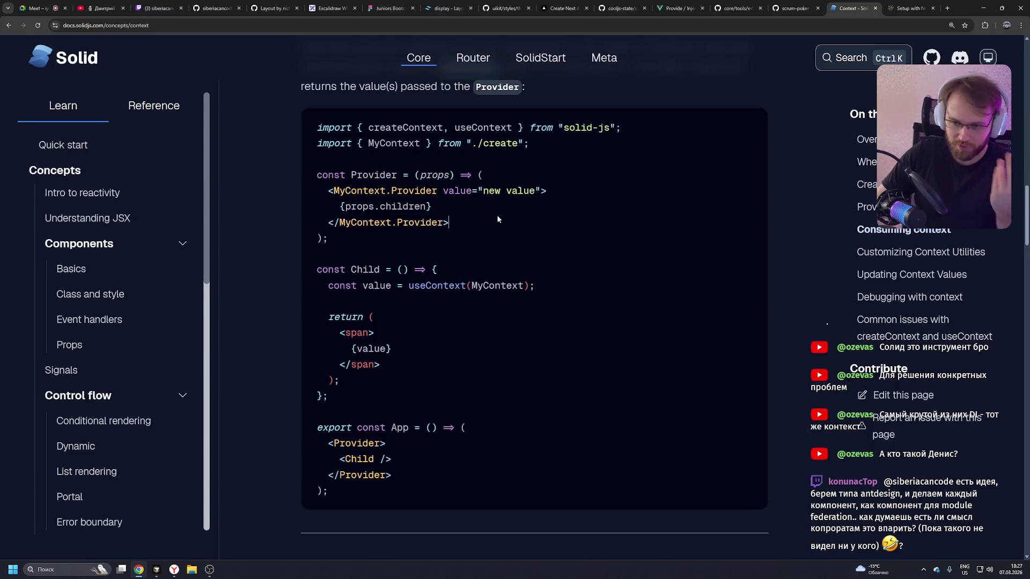
scroll(483, 229, down, 8)
scroll(483, 229, down, 13)
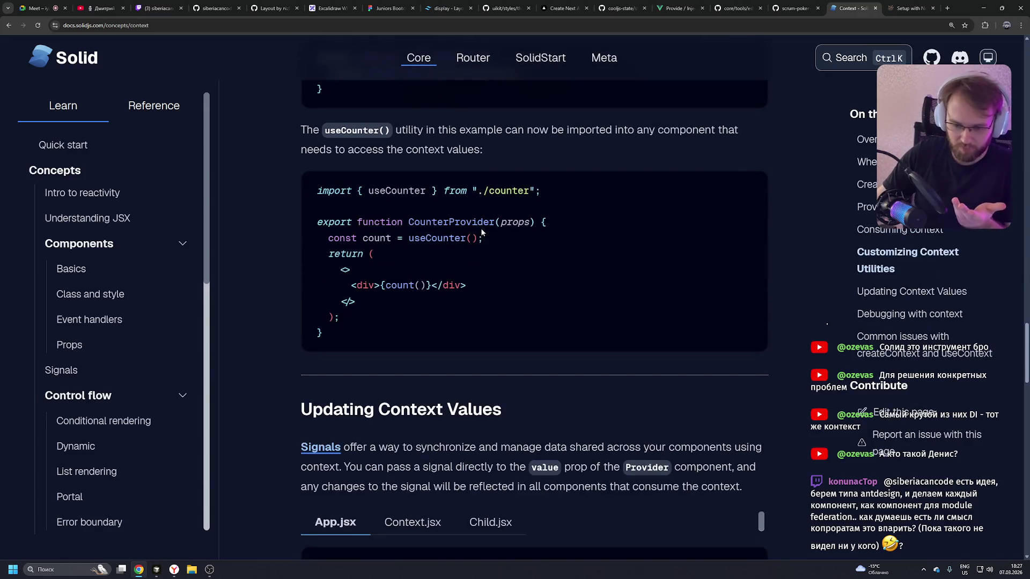
scroll(503, 252, down, 4)
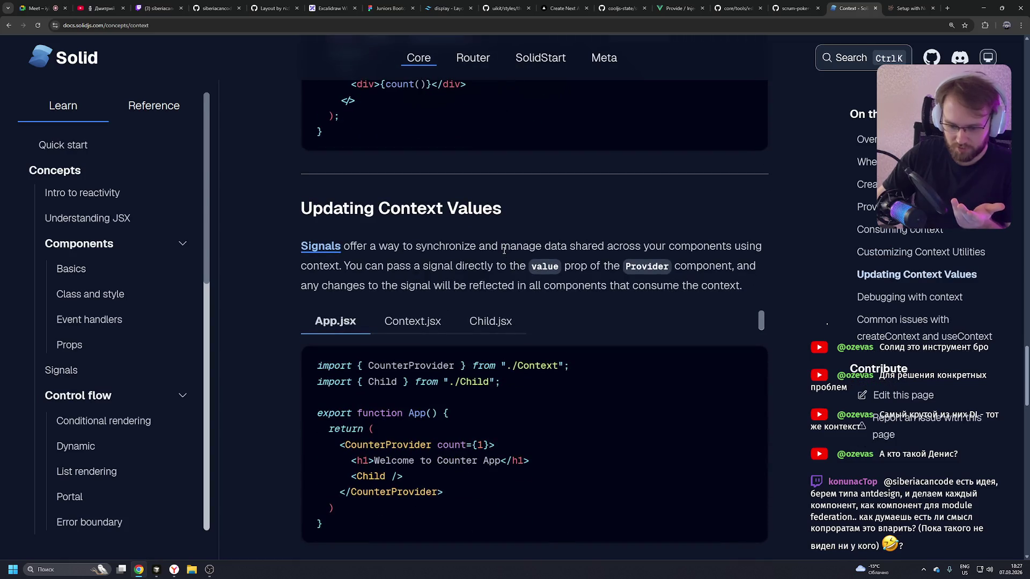
scroll(503, 250, down, 2)
scroll(503, 251, down, 8)
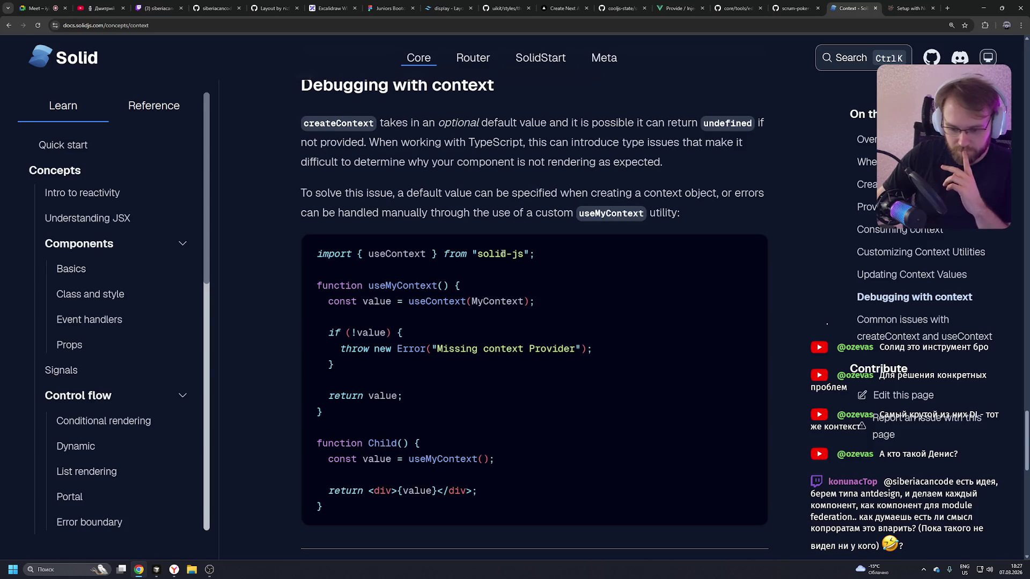
scroll(503, 253, down, 10)
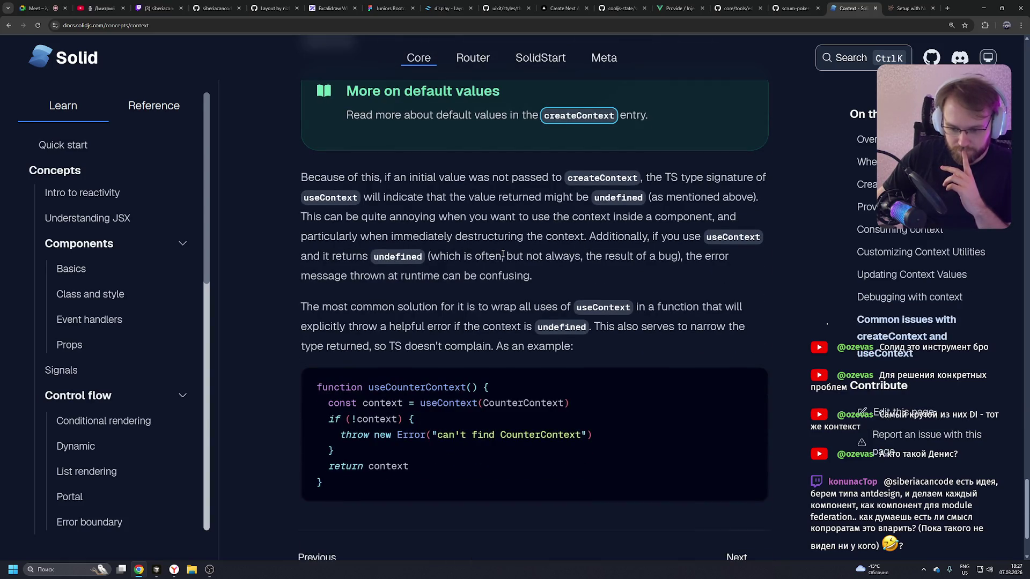
scroll(504, 256, down, 2)
scroll(504, 258, up, 20)
scroll(505, 258, up, 12)
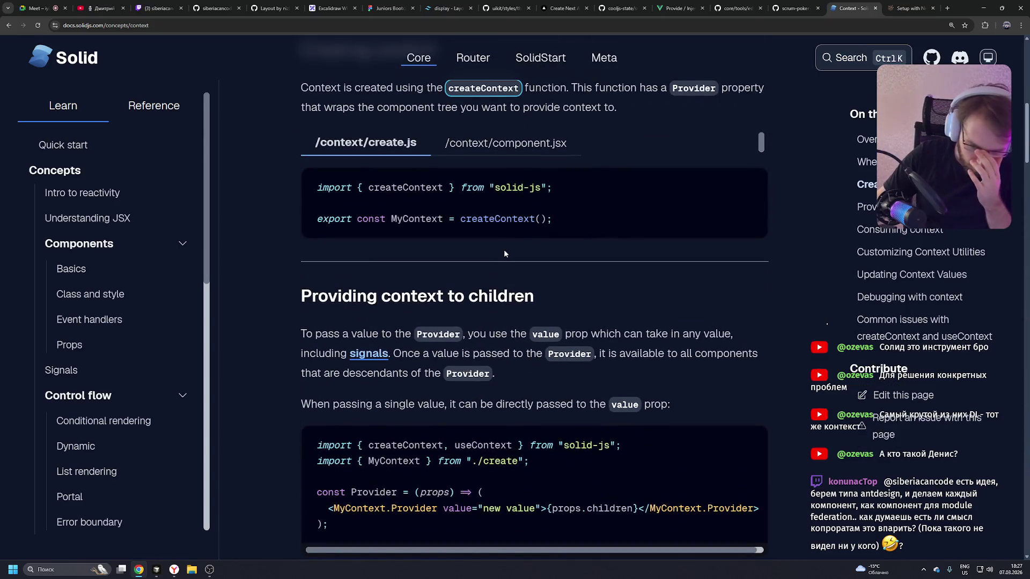
scroll(513, 253, down, 6)
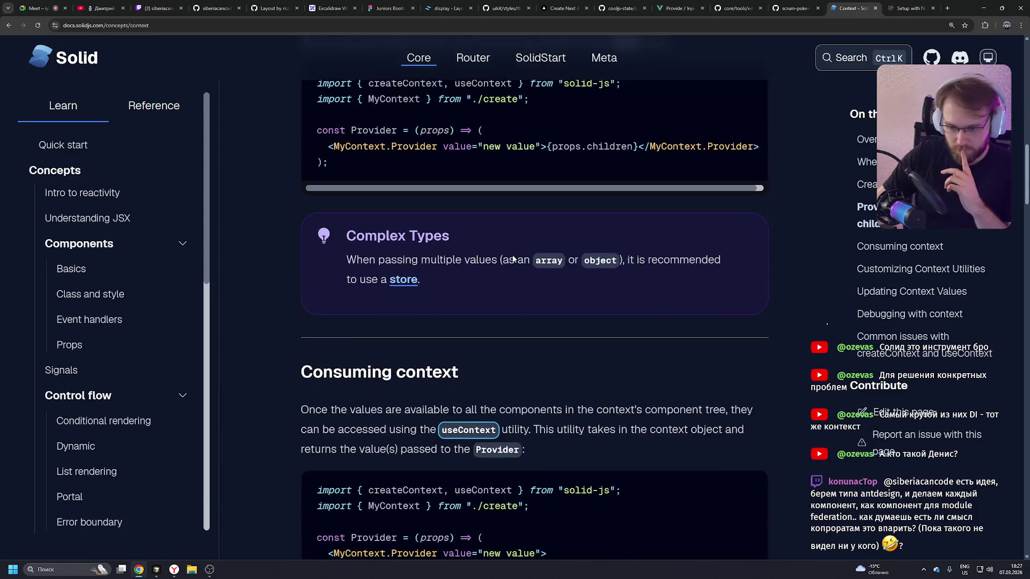
scroll(513, 255, up, 1)
scroll(512, 252, down, 8)
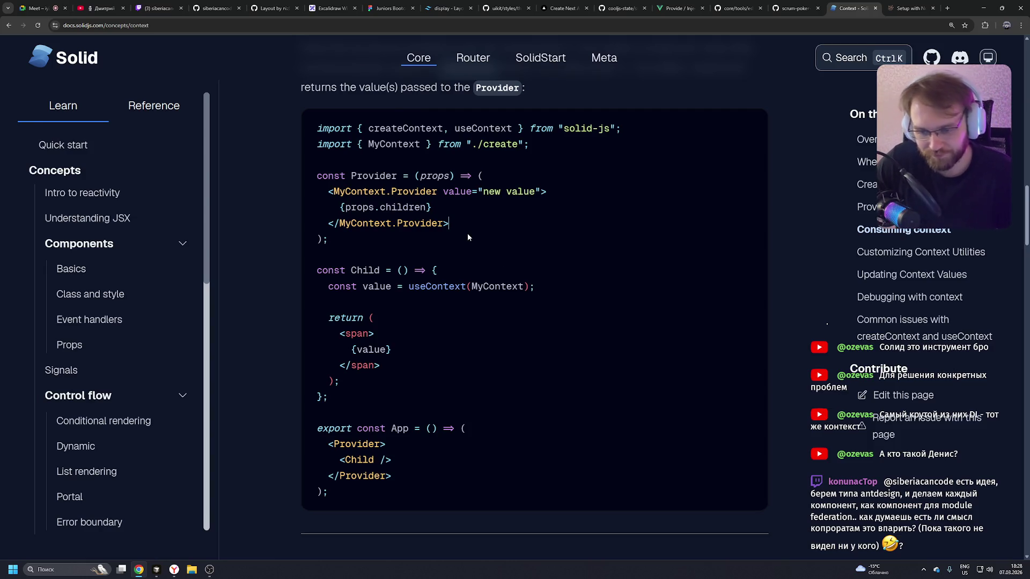
mouse_move(329, 191)
mouse_down()
mouse_move(545, 193)
mouse_move(533, 220)
mouse_up()
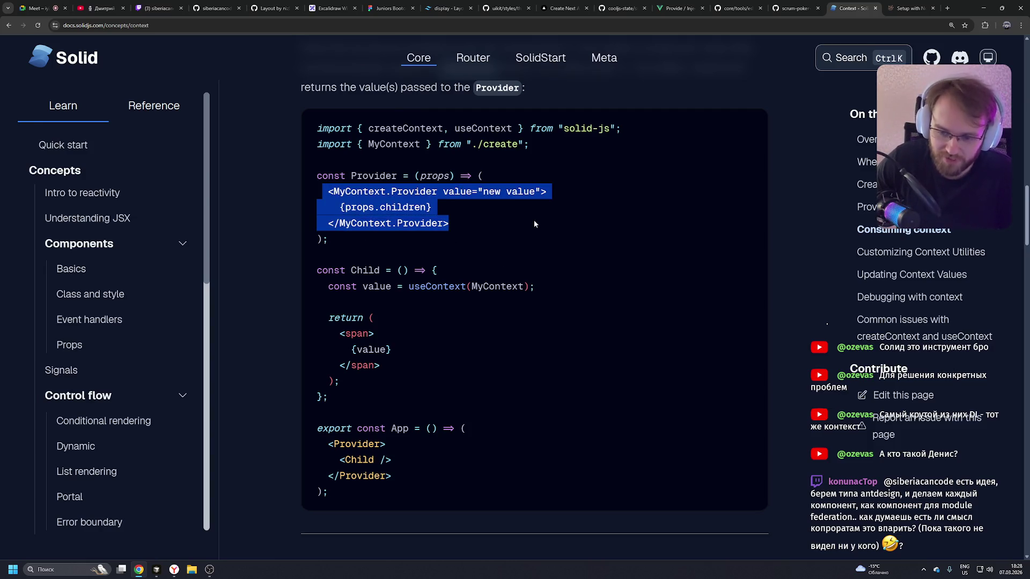
click(433, 235)
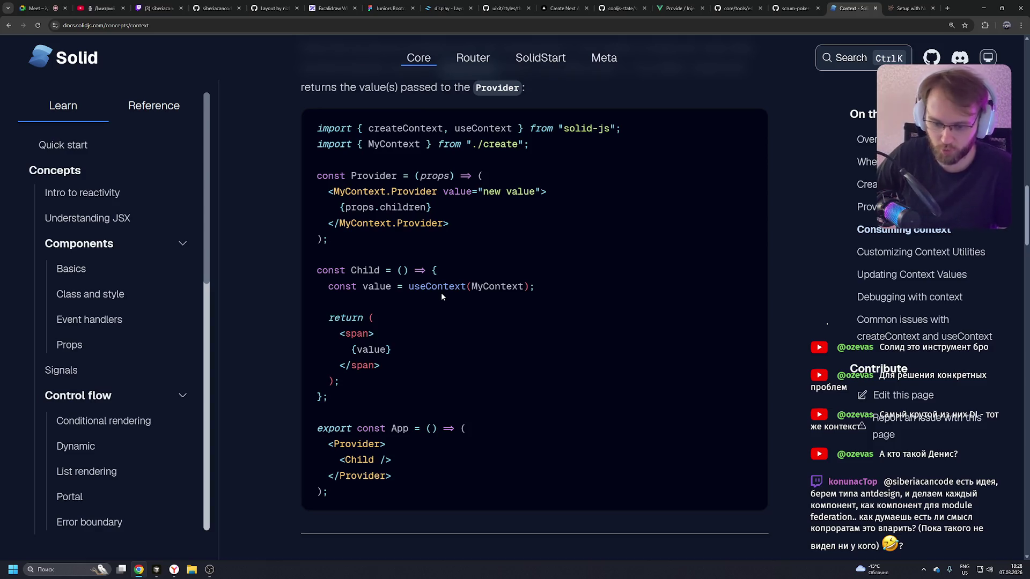
Step: Review the Solid example, highlighting the count() call in the div line
scroll(441, 293, down, 15)
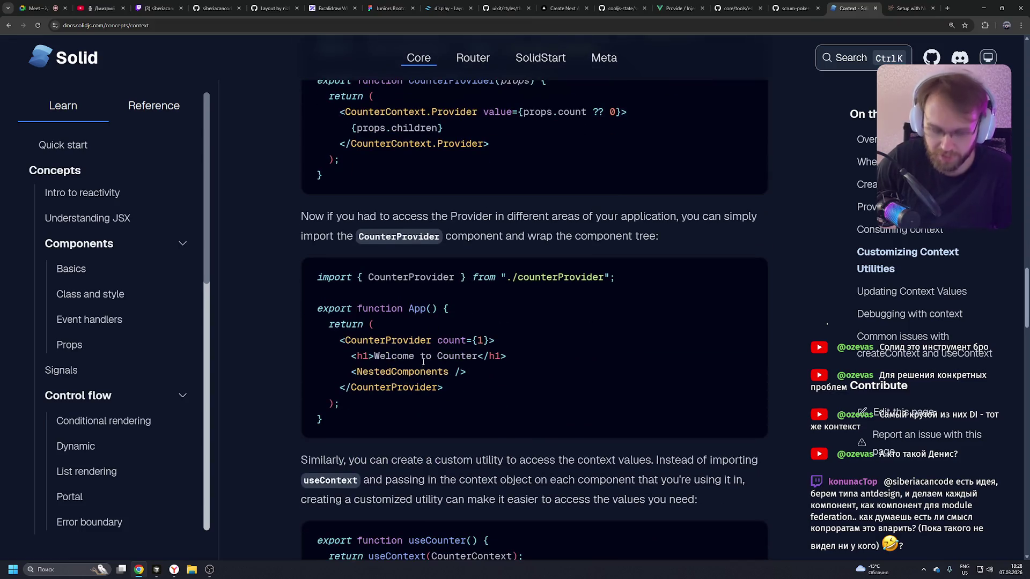
scroll(386, 349, down, 8)
drag(422, 330, 384, 328)
click(433, 336)
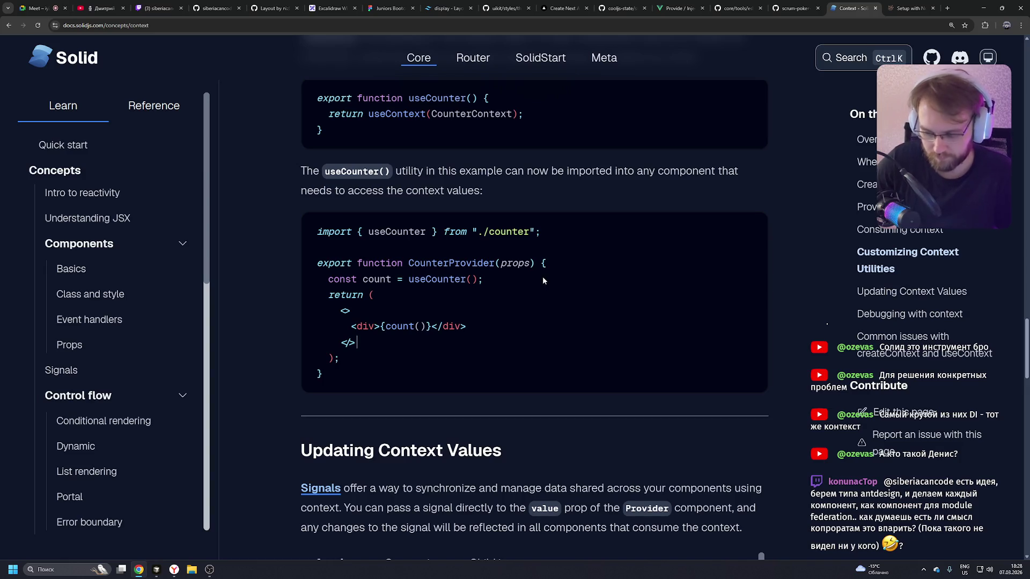
drag(428, 328, 389, 328)
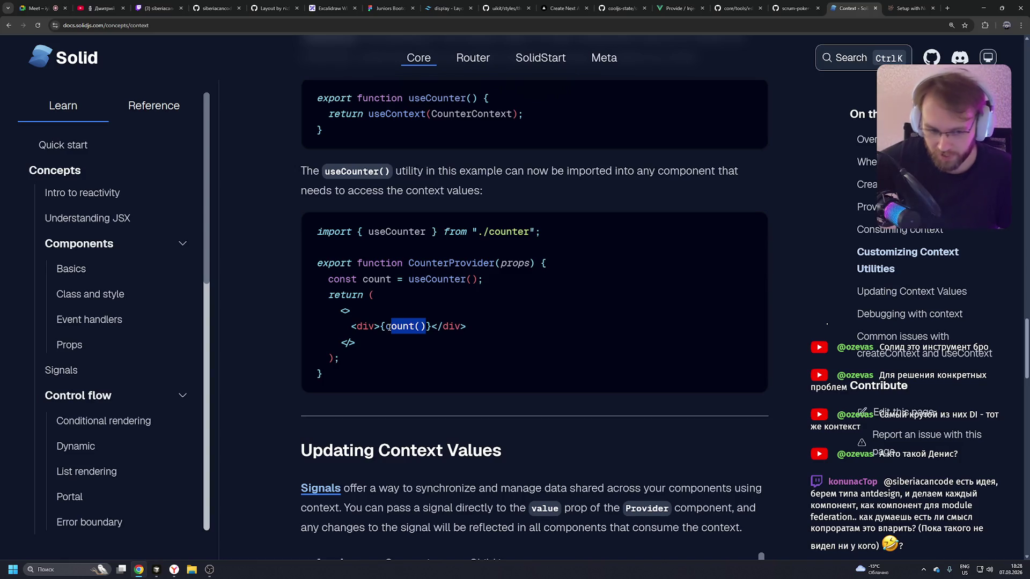
click(436, 326)
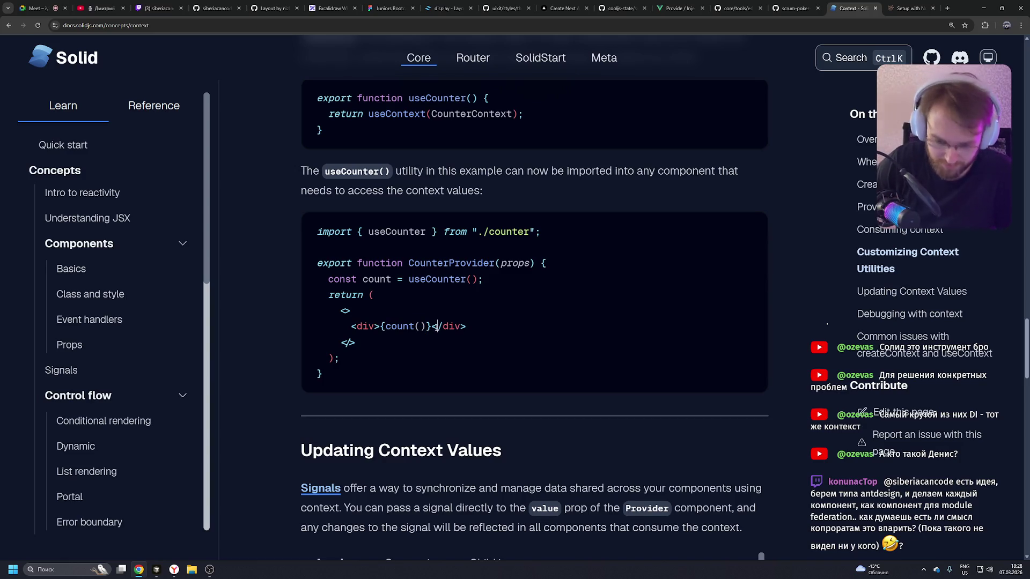
scroll(466, 315, up, 15)
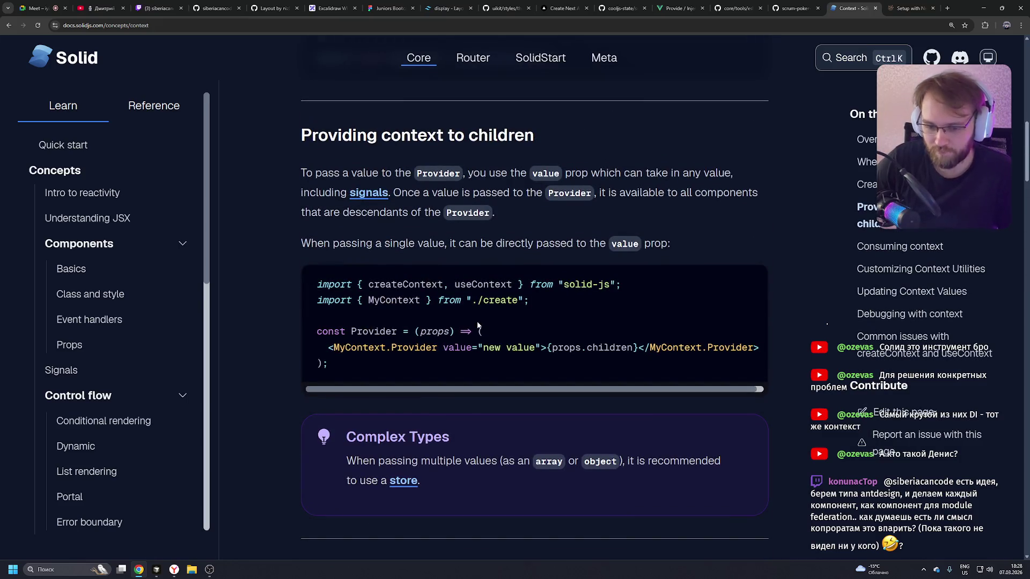
scroll(476, 326, up, 6)
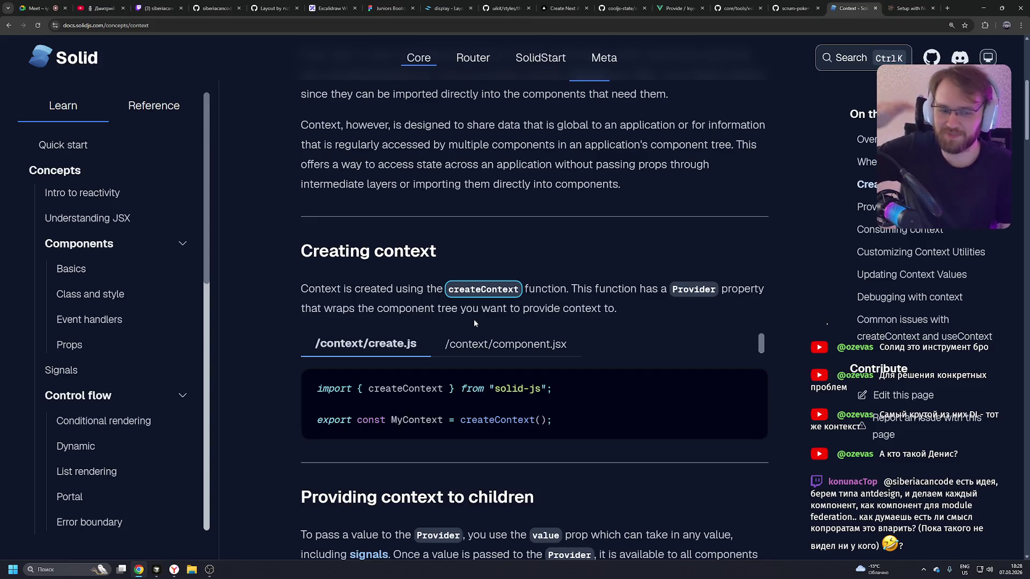
scroll(488, 324, up, 5)
scroll(501, 330, down, 5)
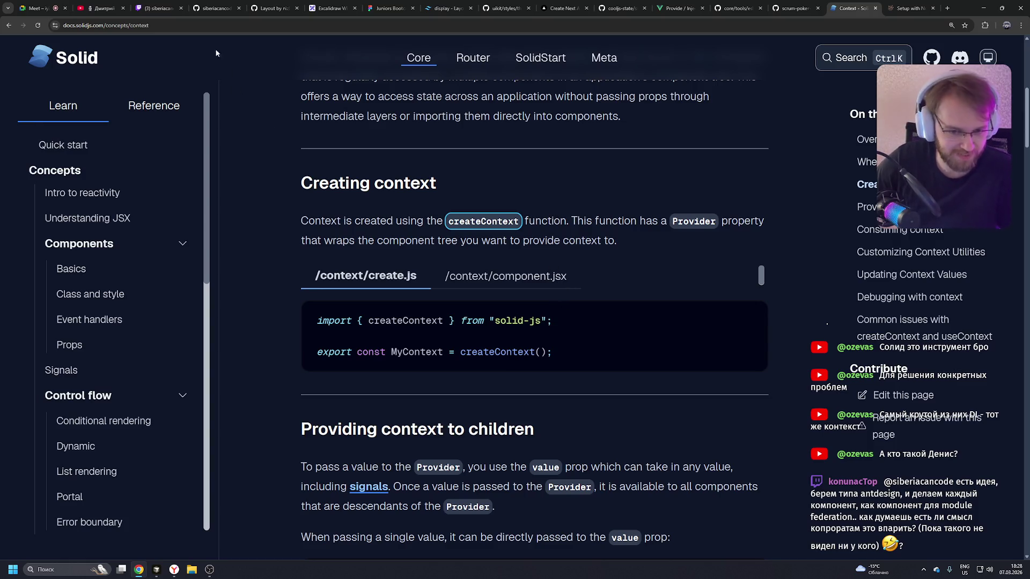
Step: Search 'svelte context' and open the 'Context • Svelte Docs' result
click(205, 26)
text(svelte context)
key(Return)
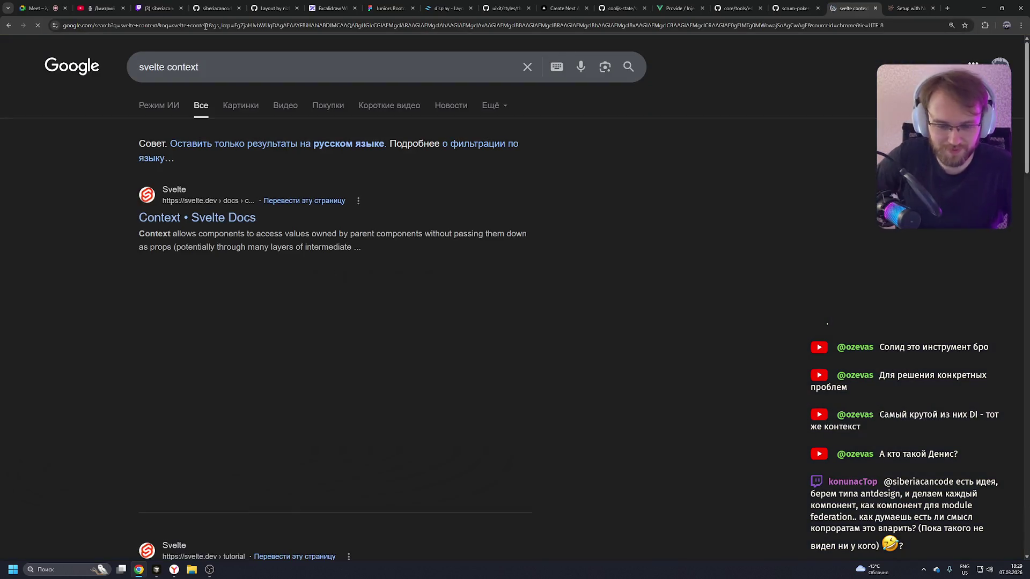
click(215, 217)
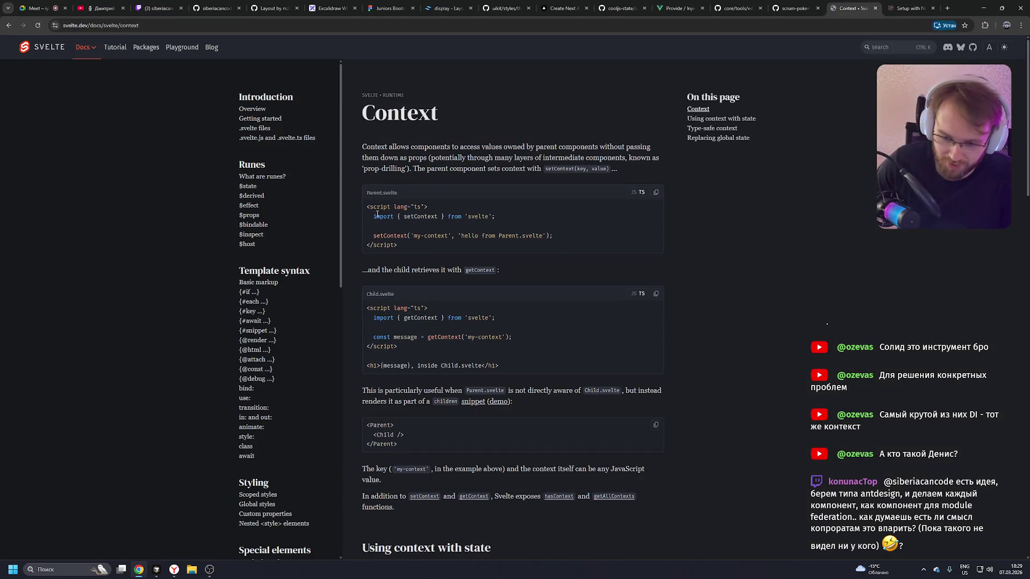
Step: Zoom the page to 175%, highlight 'my-context' in setContext, and jump to Type-safe context
key(ctrl+plus)
key(ctrl+plus)
key(ctrl+plus)
key(ctrl+plus)
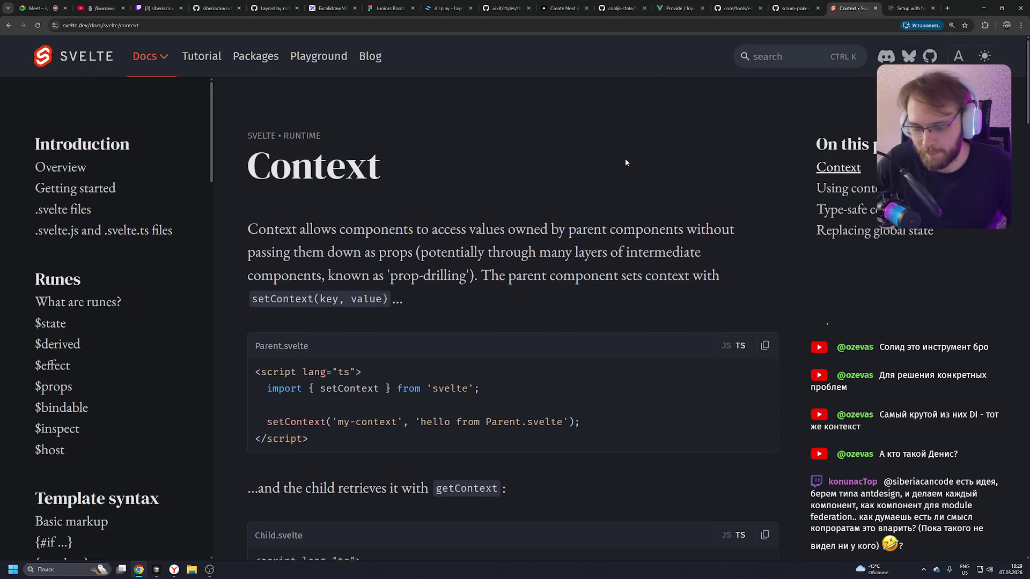
scroll(627, 159, down, 3)
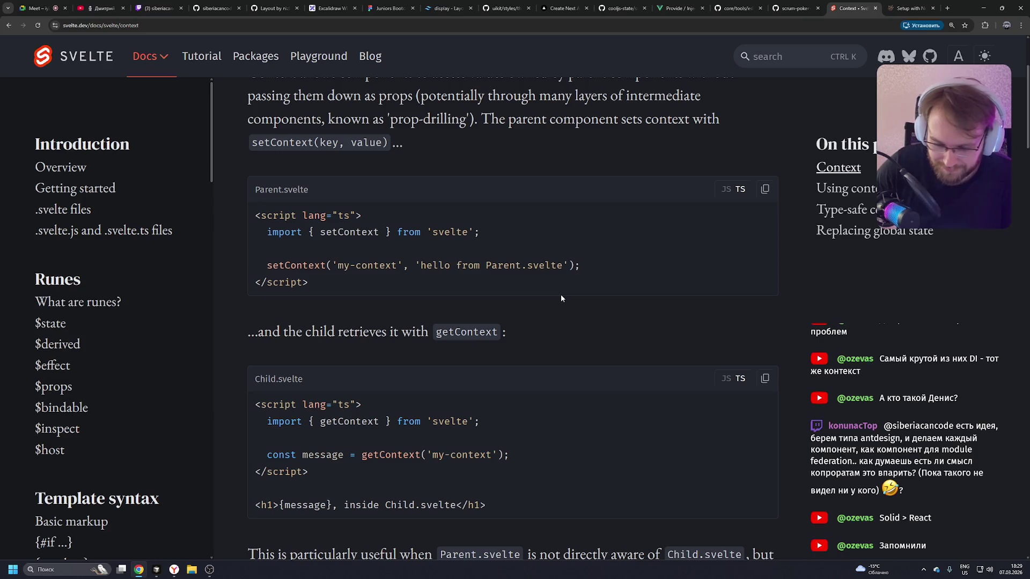
drag(409, 265, 333, 265)
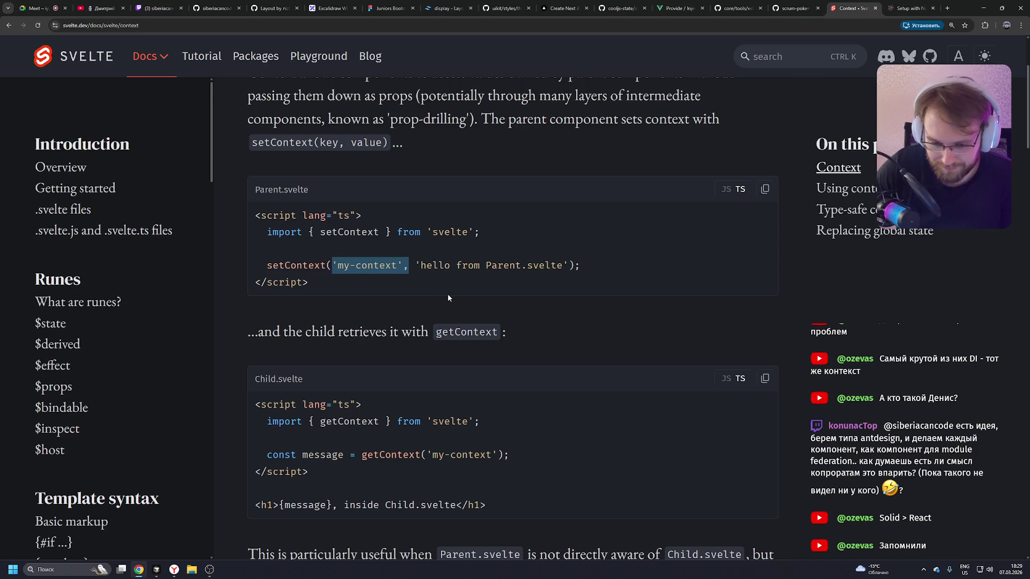
scroll(446, 293, down, 10)
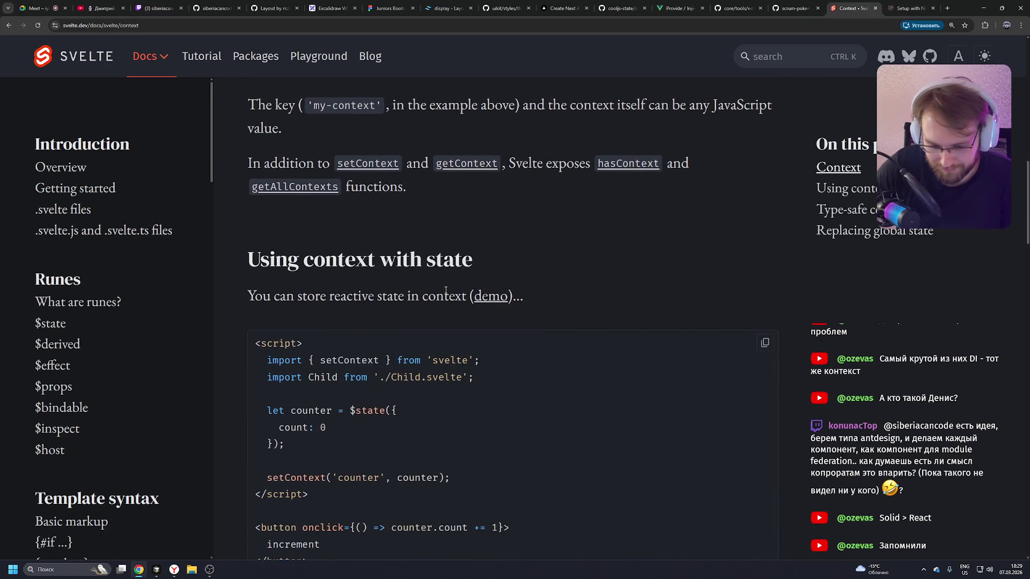
scroll(446, 290, down, 2)
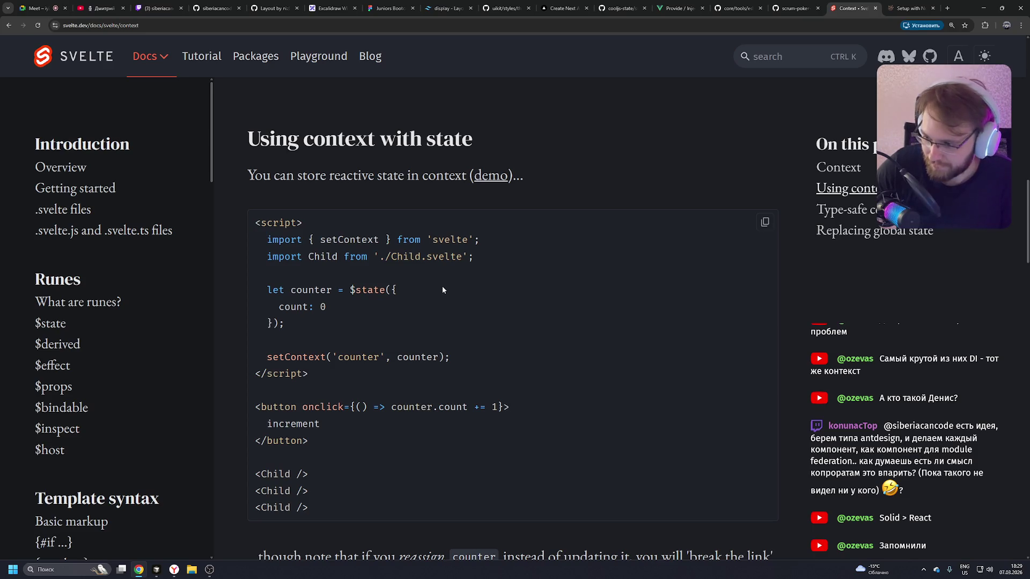
click(842, 210)
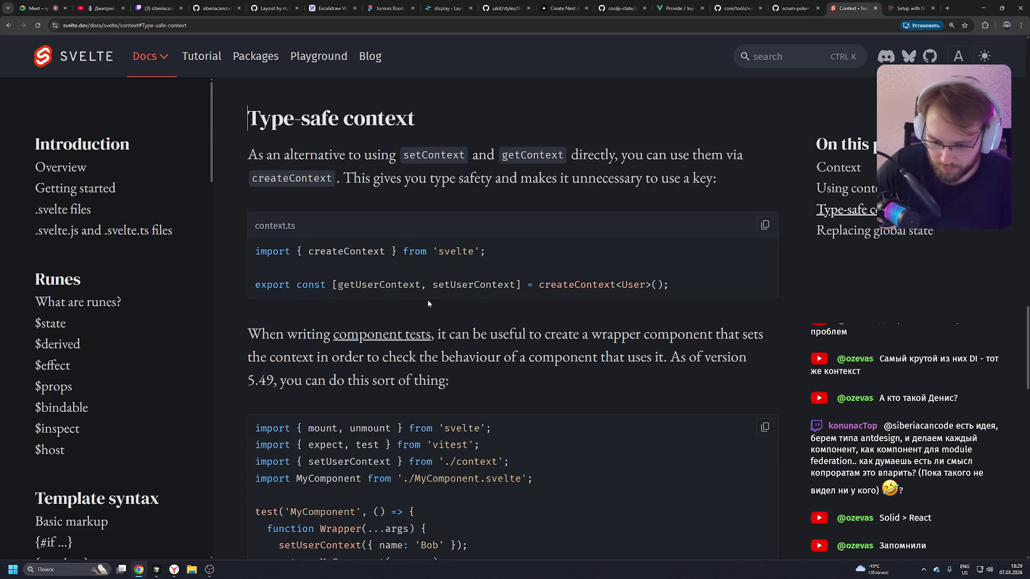
Step: Jump to the 'Using context with state' section and scroll through its examples
scroll(427, 300, down, 4)
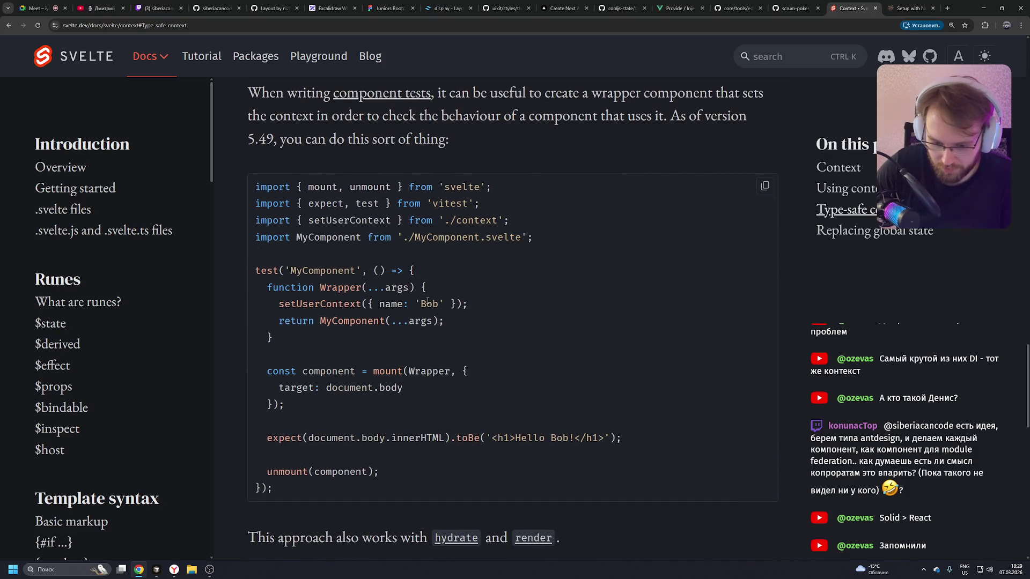
scroll(427, 302, up, 2)
click(847, 189)
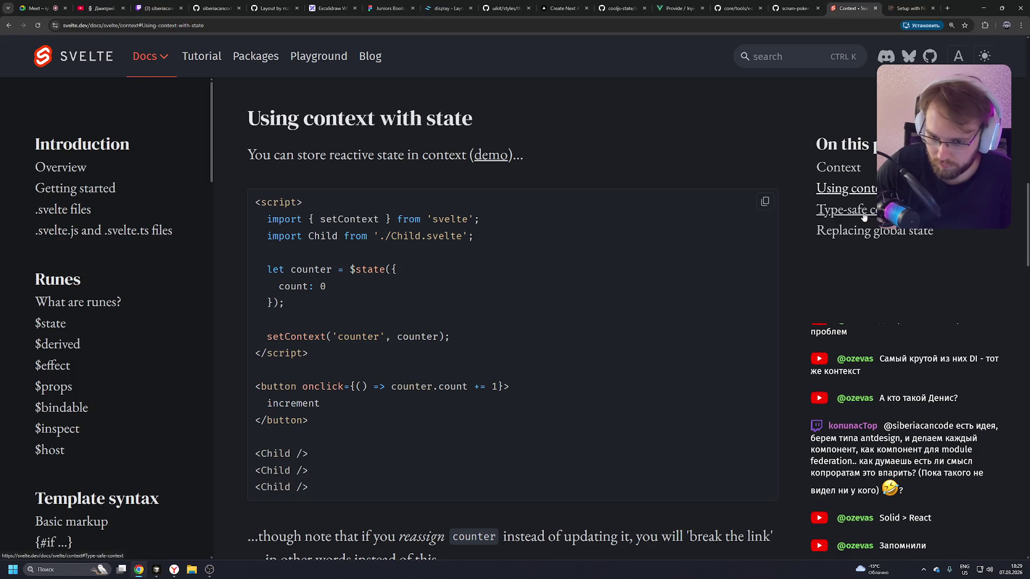
scroll(662, 235, down, 4)
scroll(661, 236, down, 10)
scroll(658, 233, down, 4)
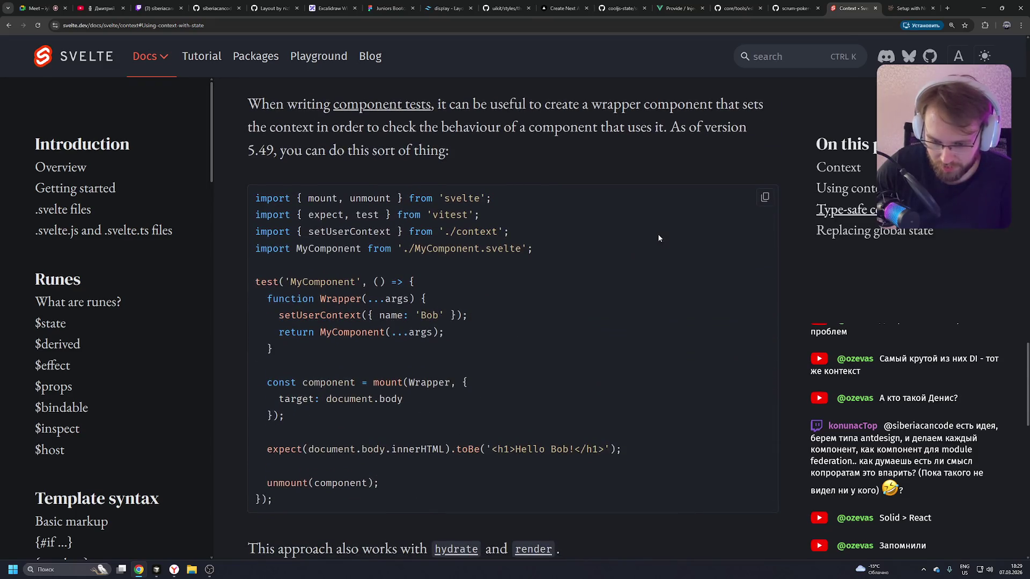
scroll(657, 234, up, 4)
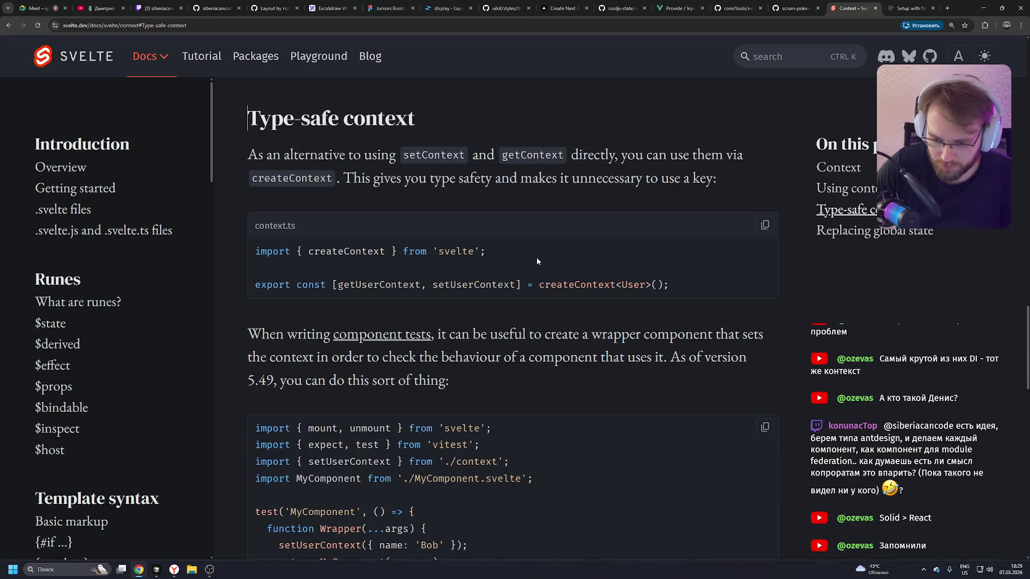
scroll(534, 256, down, 2)
scroll(532, 254, up, 2)
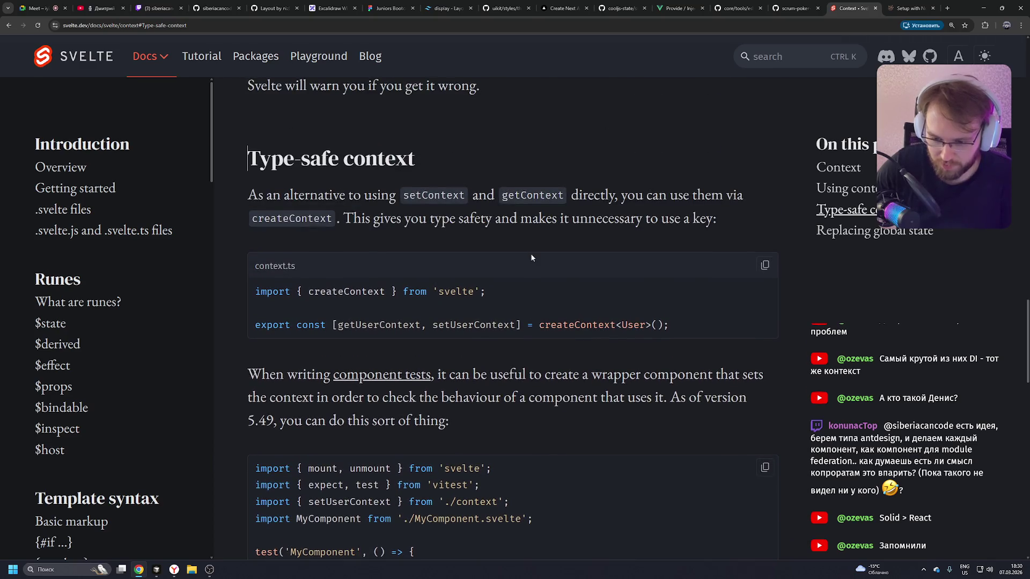
Step: Highlight createContext in the context.ts example, then scroll on to 'Replacing global state'
mouse_move(548, 326)
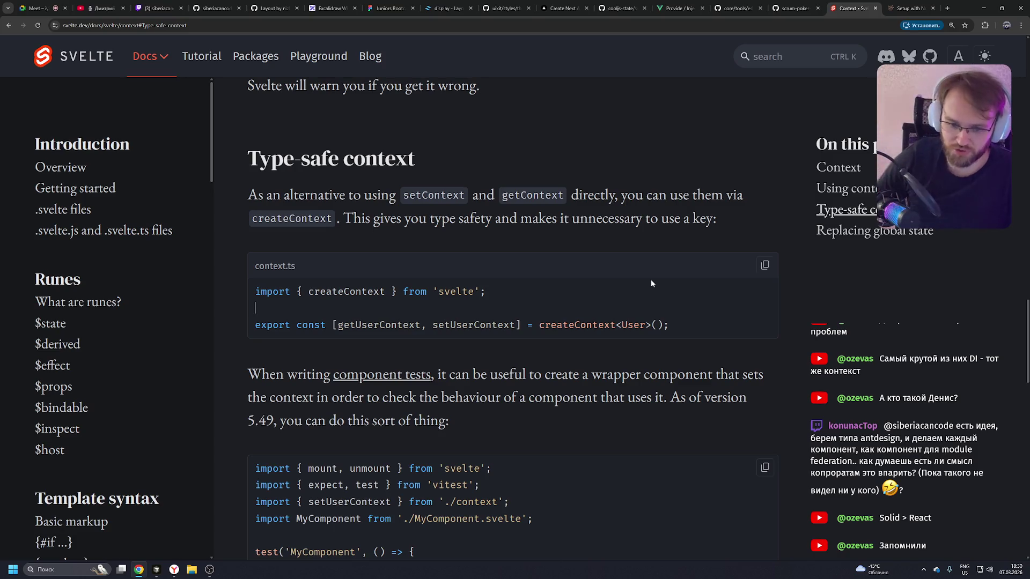
mouse_move(617, 325)
mouse_down()
mouse_move(538, 328)
mouse_move(629, 327)
mouse_up()
click(668, 327)
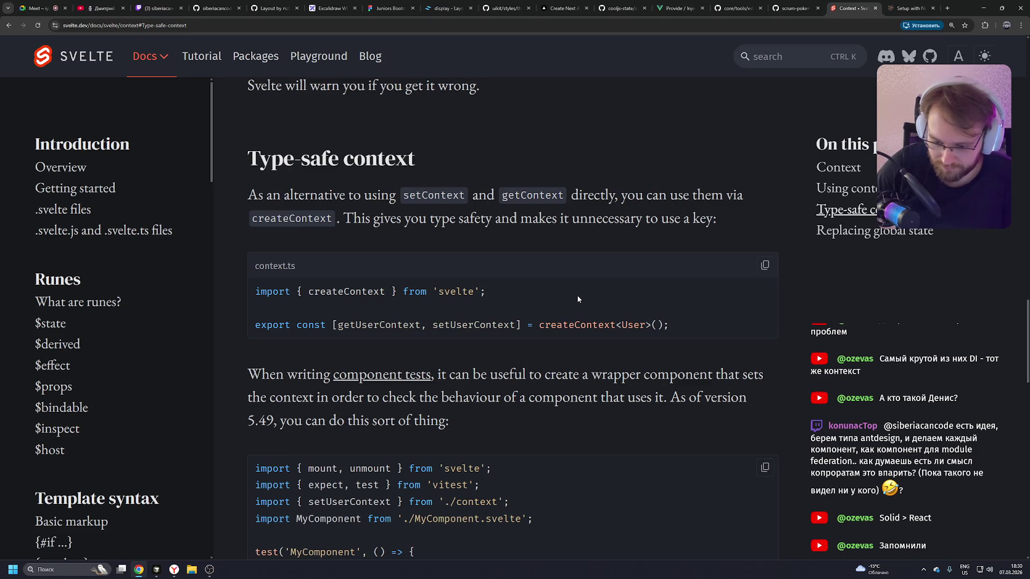
scroll(572, 300, down, 5)
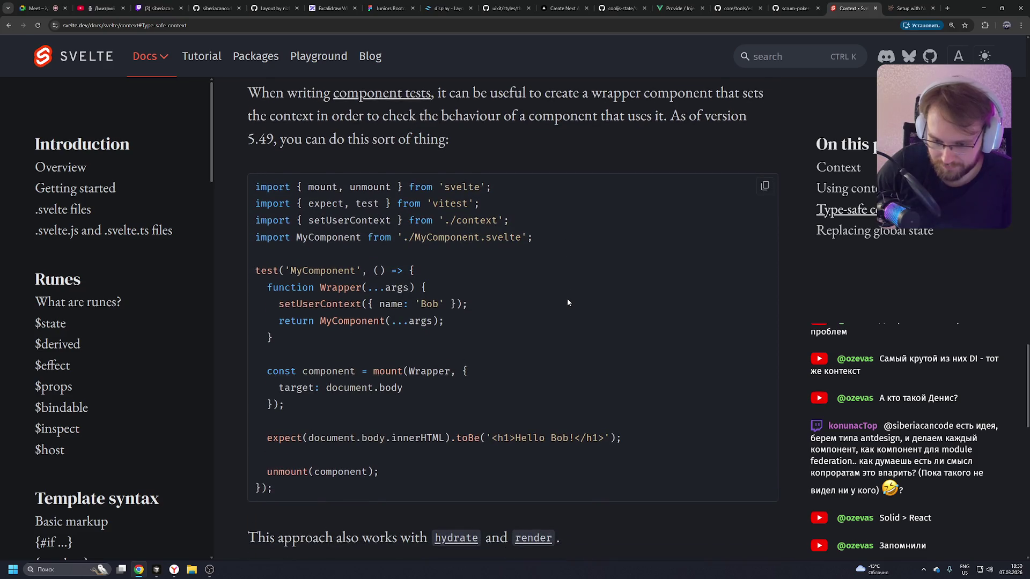
scroll(567, 303, down, 12)
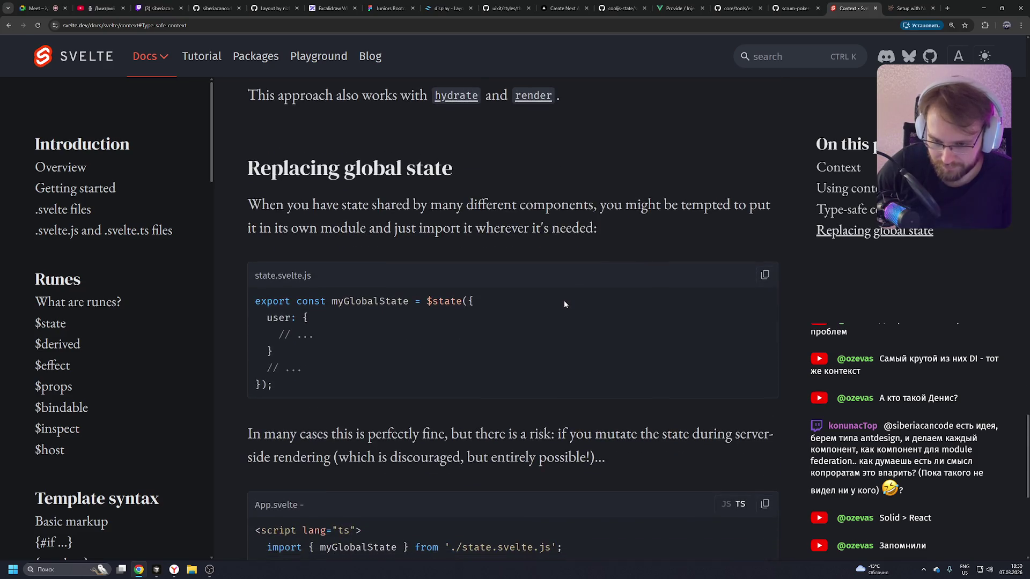
Step: Jump to 'Replacing global state' via the page outline, then back to the Parent/Child examples
scroll(562, 305, up, 12)
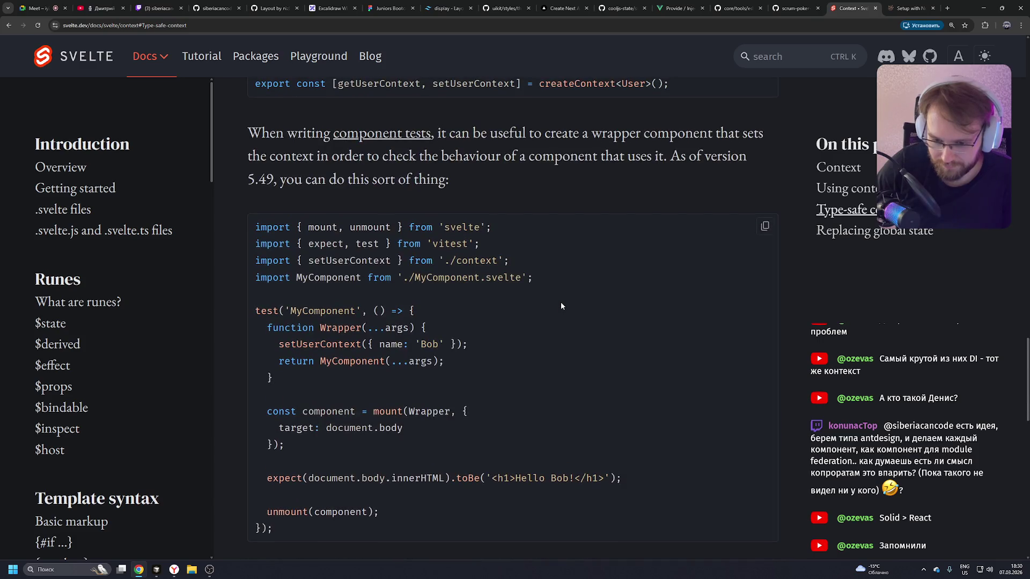
scroll(559, 304, up, 10)
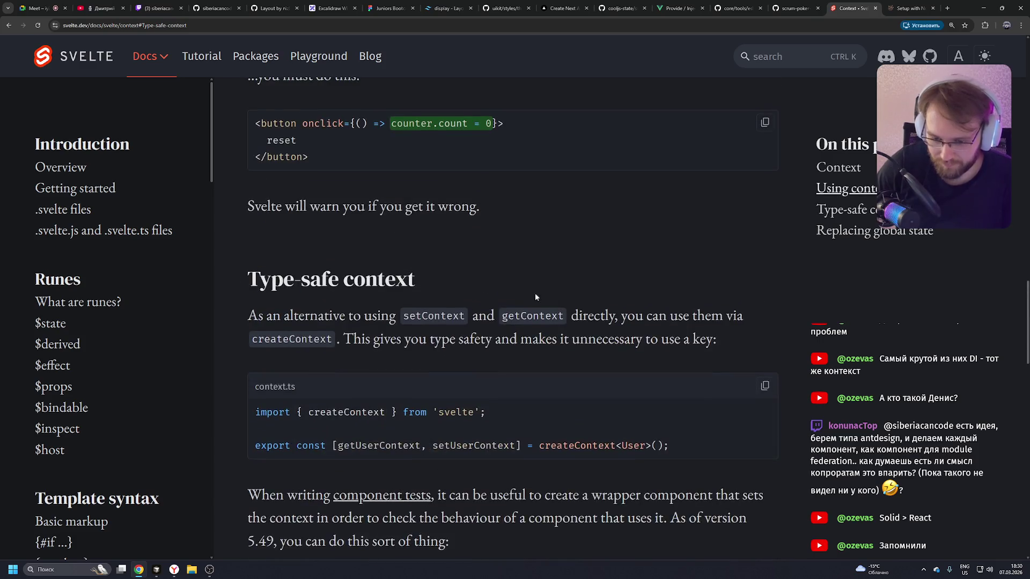
scroll(517, 284, up, 7)
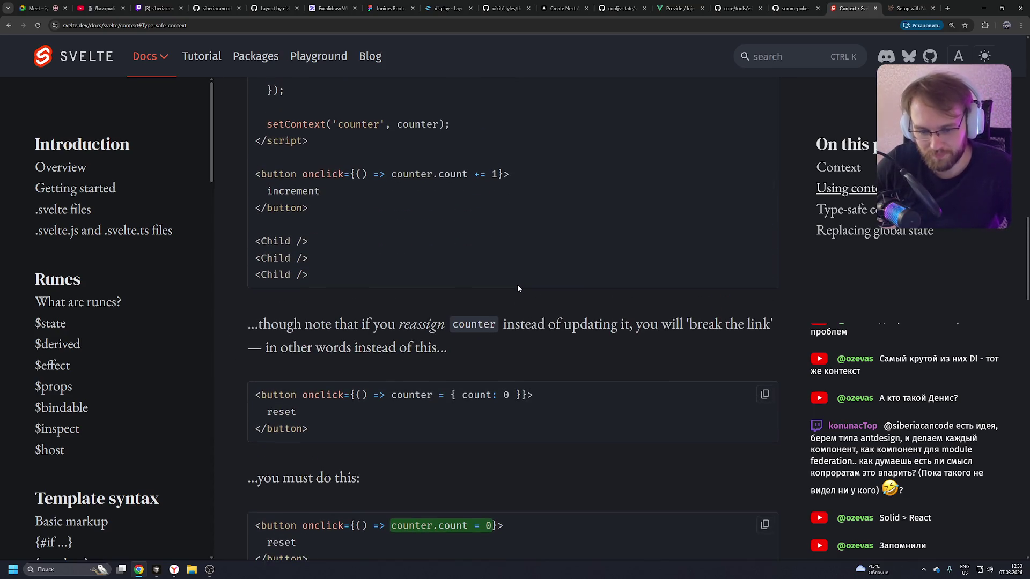
scroll(516, 285, up, 2)
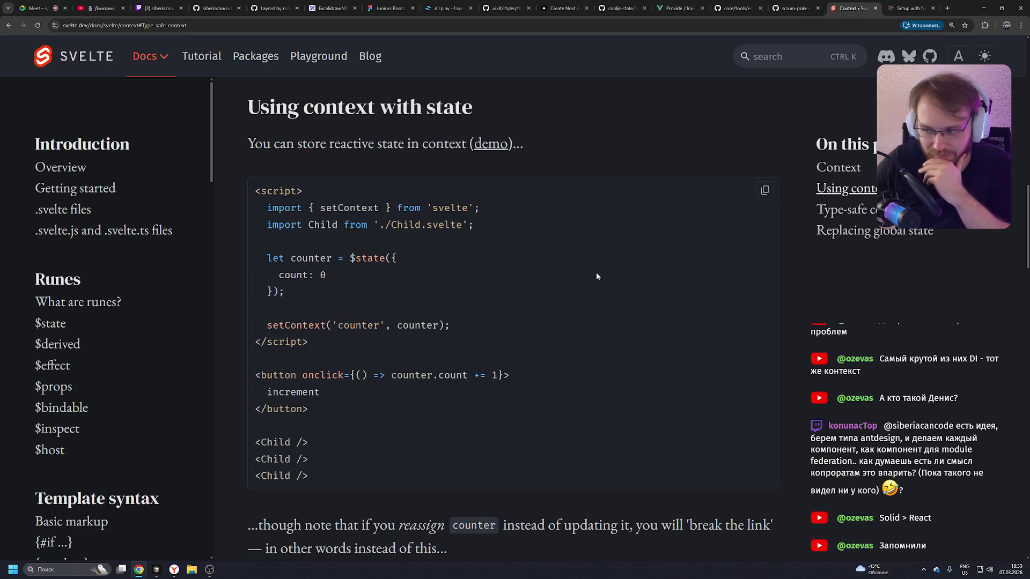
click(834, 232)
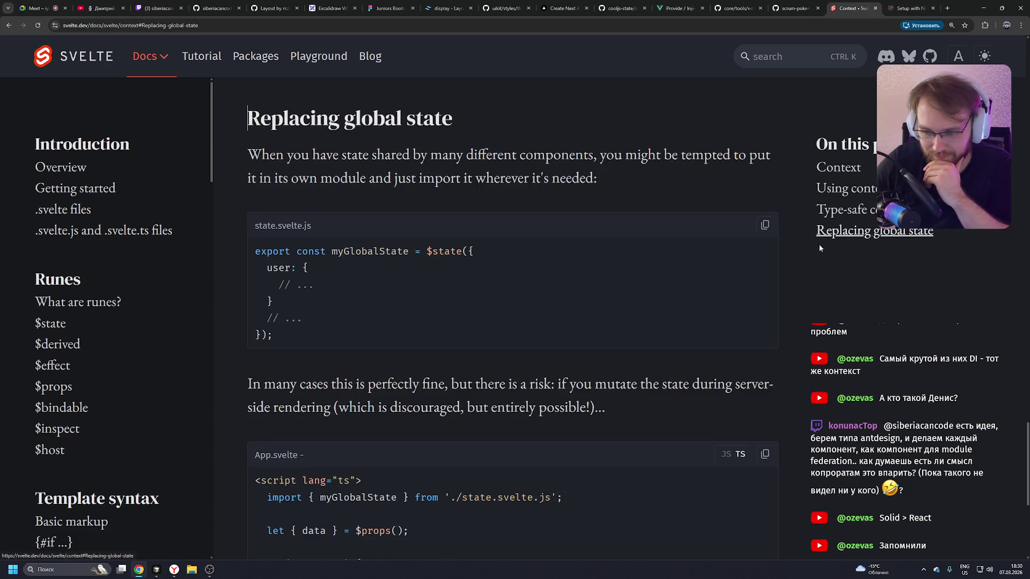
scroll(523, 299, down, 2)
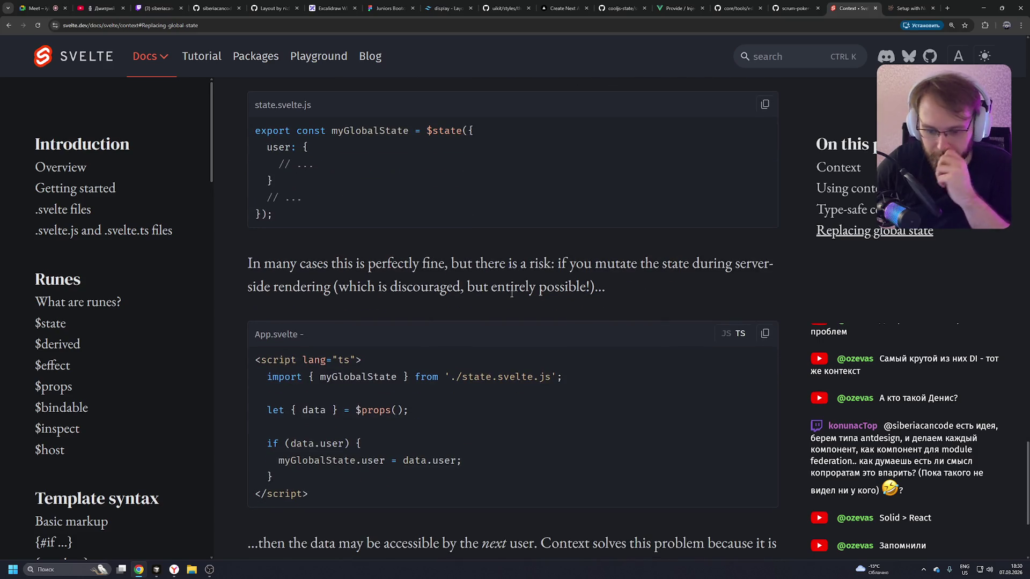
scroll(512, 294, down, 1)
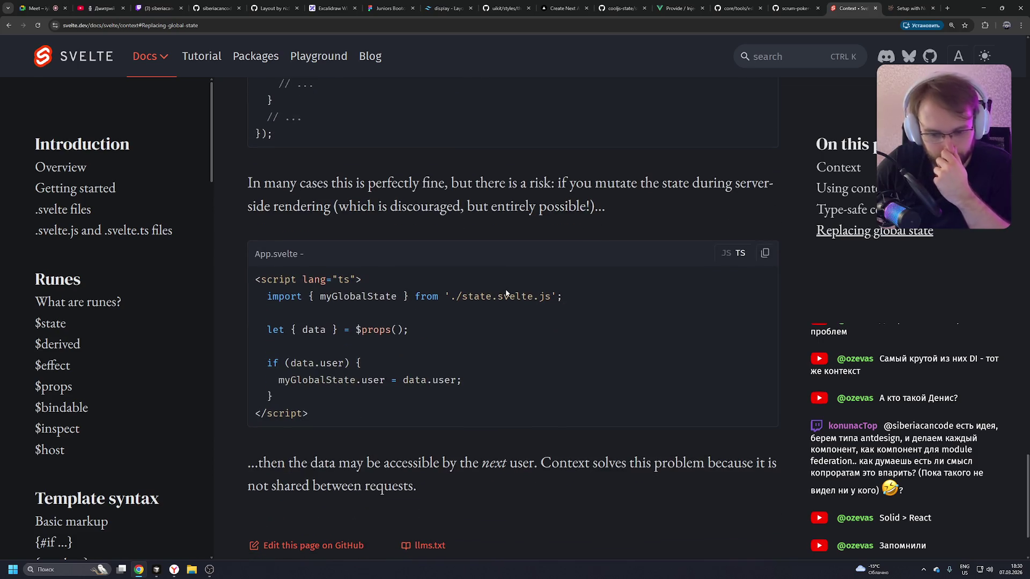
click(853, 169)
scroll(540, 259, down, 4)
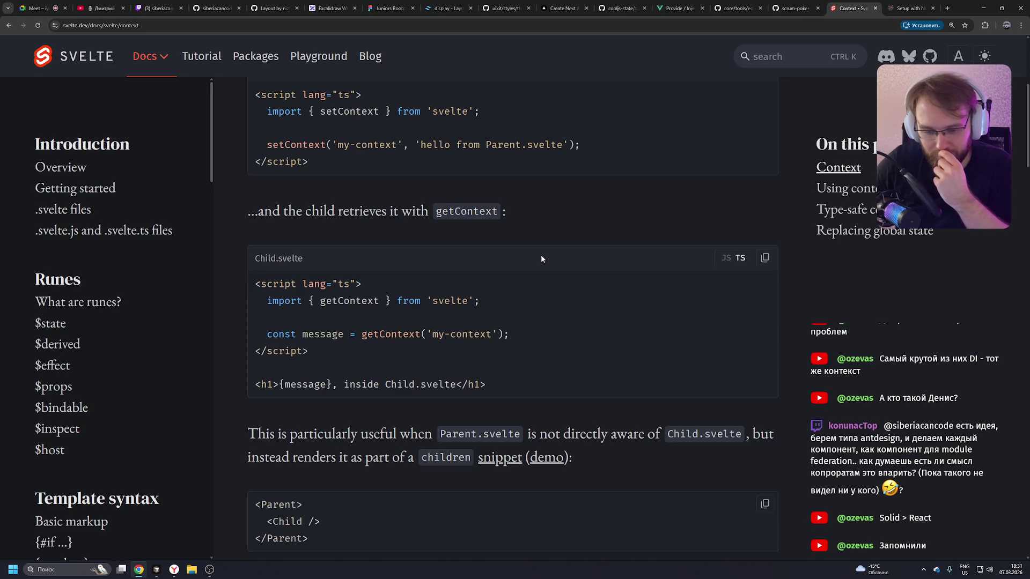
Step: Scroll through the Svelte Context examples and return to the top Context section
scroll(541, 259, down, 4)
scroll(541, 259, down, 4)
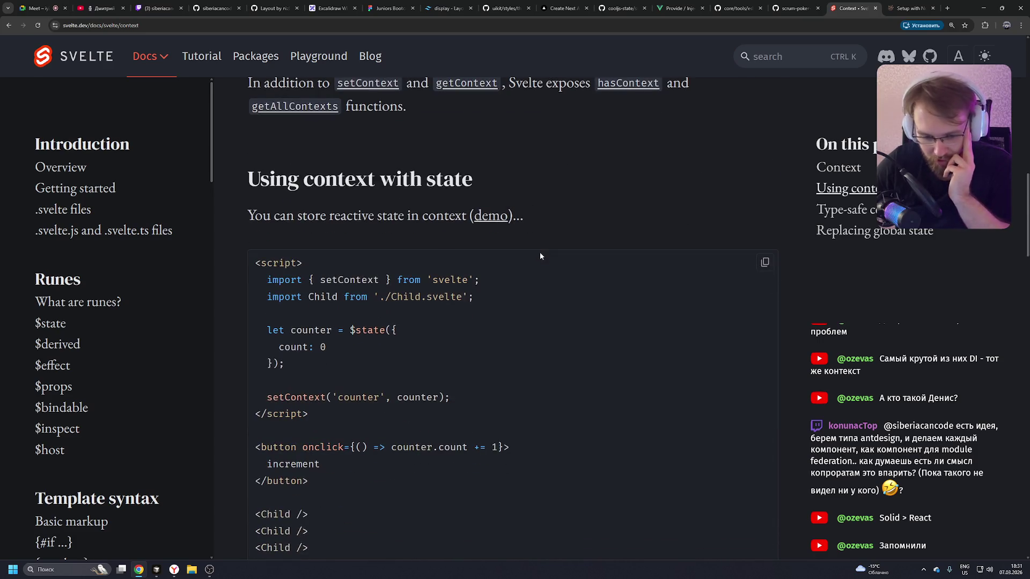
scroll(540, 252, down, 11)
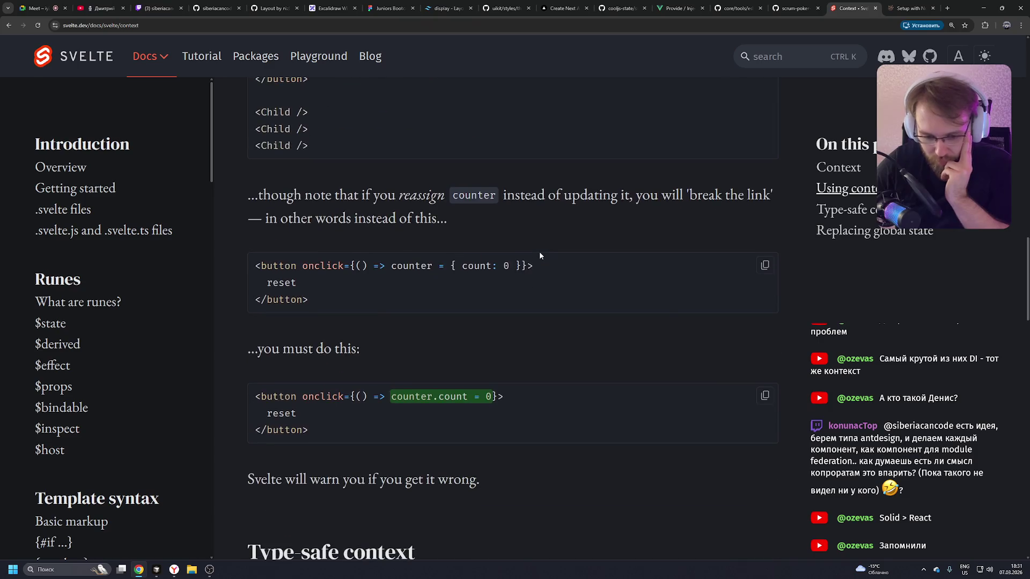
scroll(526, 259, down, 4)
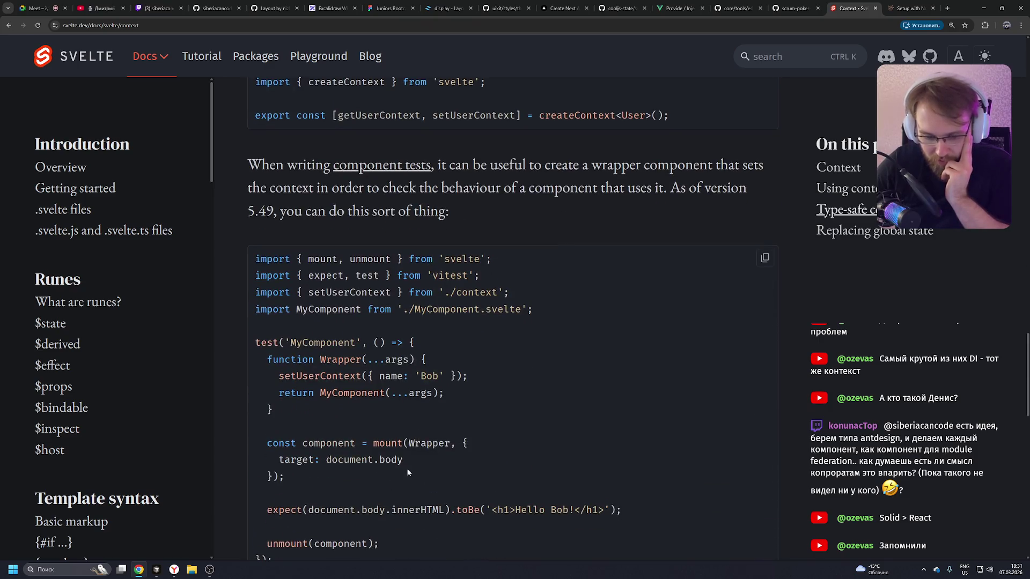
scroll(407, 483, up, 3)
scroll(553, 359, down, 6)
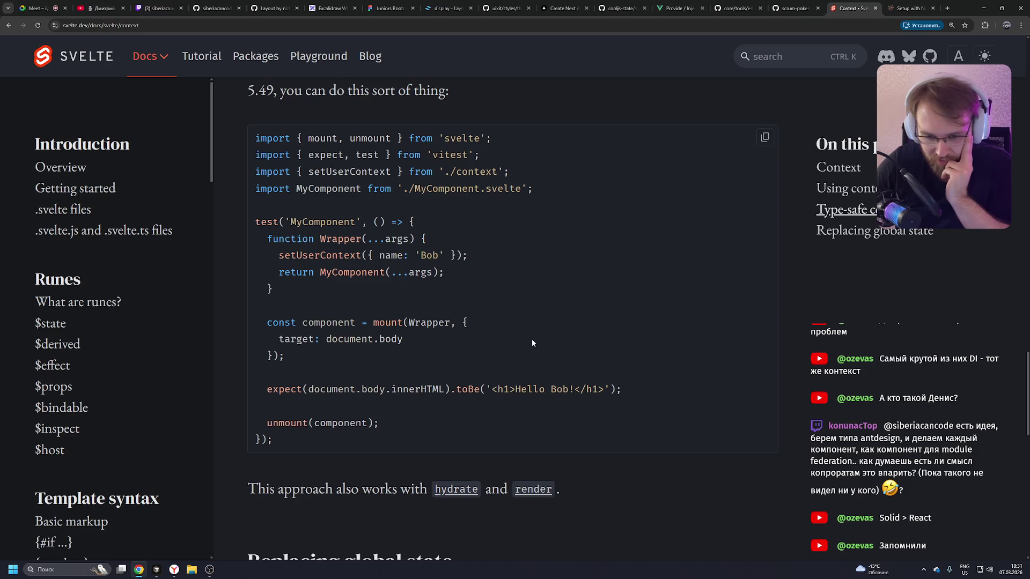
scroll(531, 339, down, 4)
scroll(526, 339, down, 5)
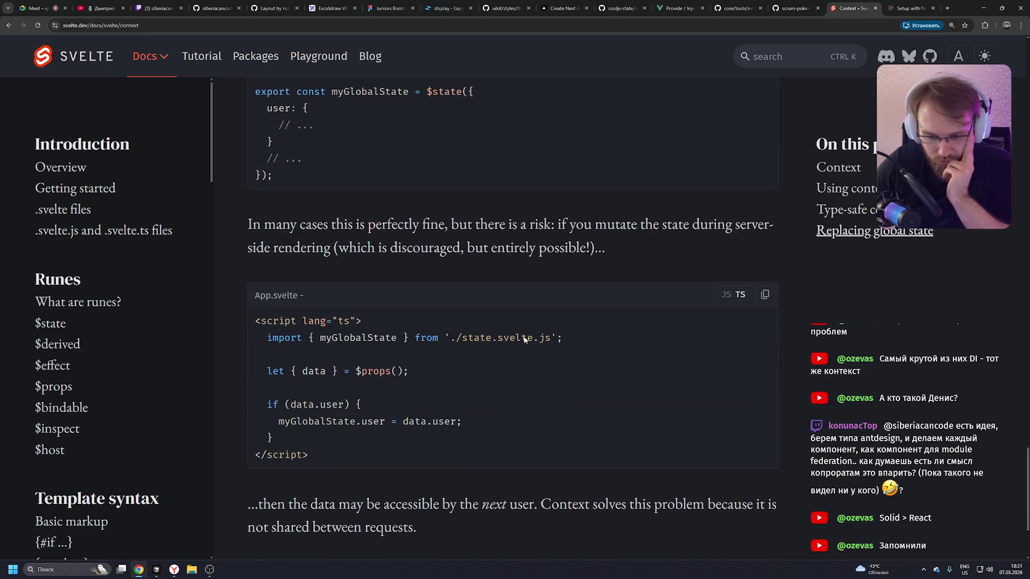
click(855, 170)
scroll(501, 278, down, 5)
scroll(418, 272, up, 3)
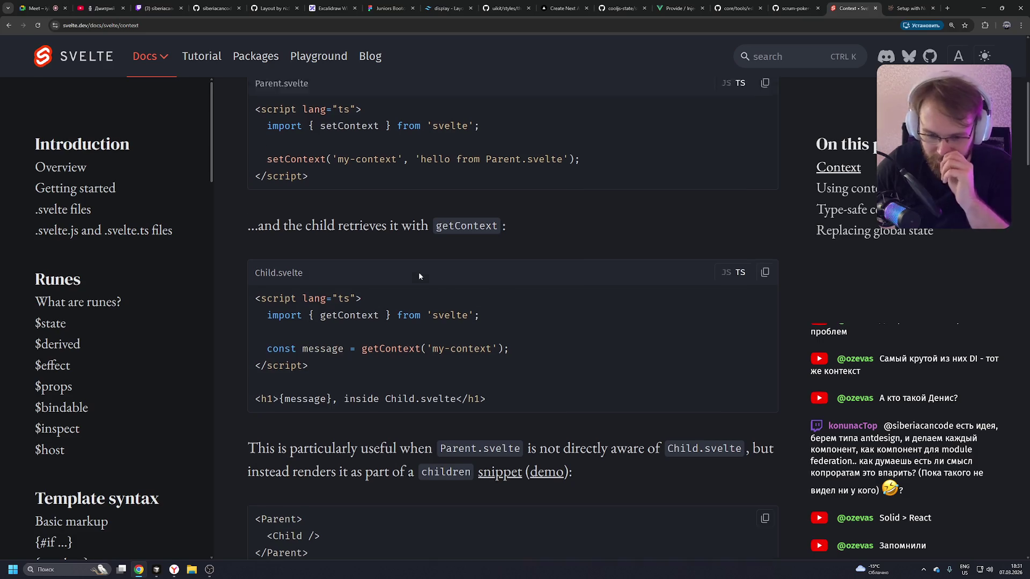
Step: Highlight the import line, the getContext line in Child.svelte, and 'my-context' in the example code
drag(256, 274, 507, 277)
click(507, 277)
scroll(506, 277, down, 3)
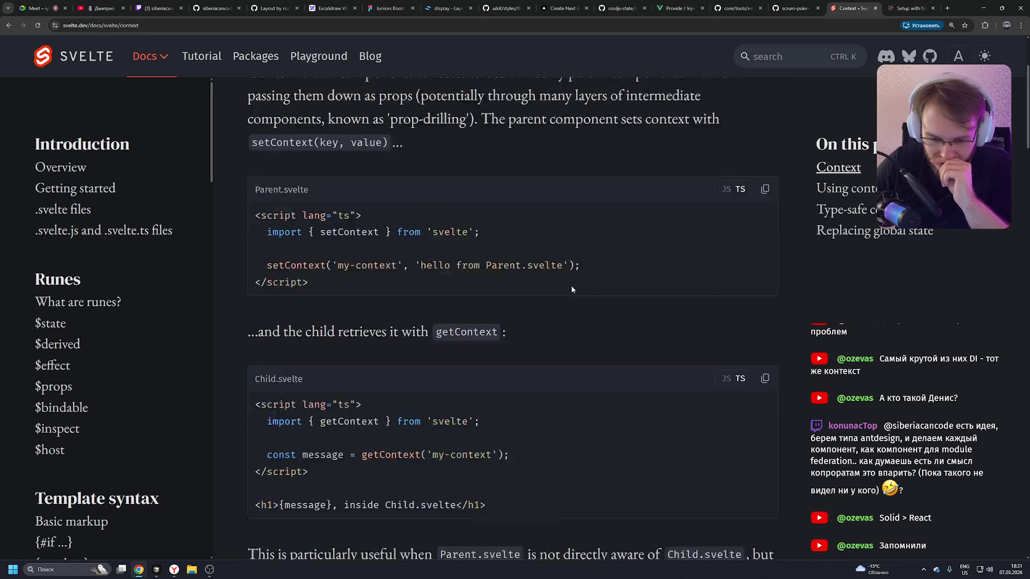
drag(267, 334, 507, 337)
click(507, 337)
scroll(538, 317, up, 2)
drag(404, 225, 332, 226)
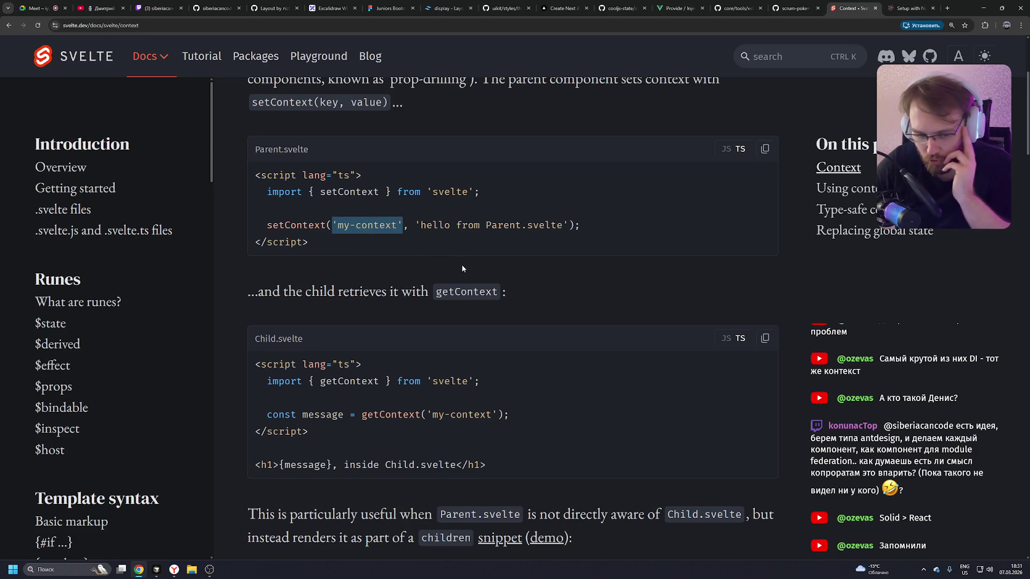
Step: Open the 'children snippet' demo in the Svelte Playground
scroll(472, 262, down, 4)
scroll(493, 262, up, 3)
scroll(507, 265, down, 4)
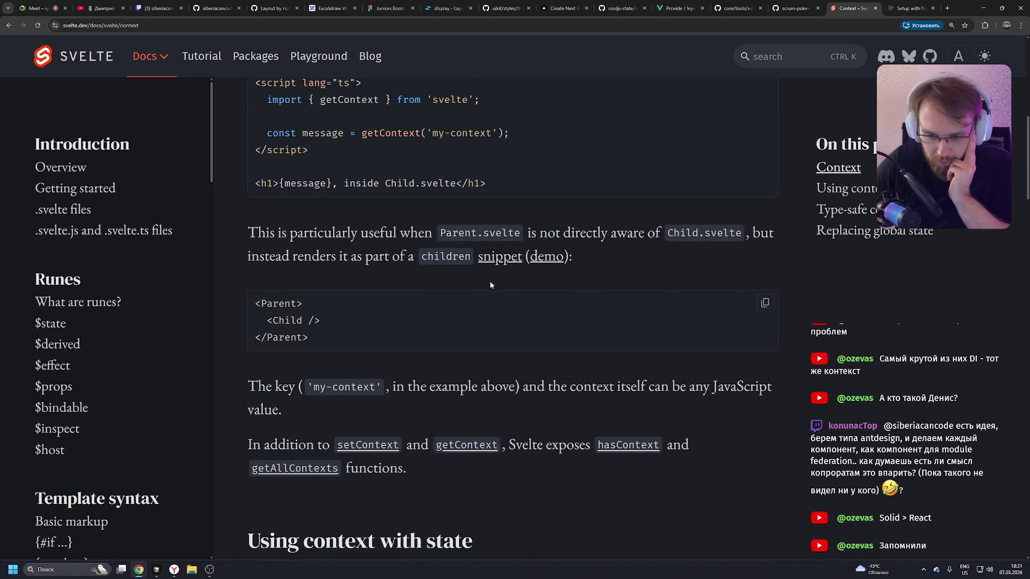
scroll(468, 280, up, 5)
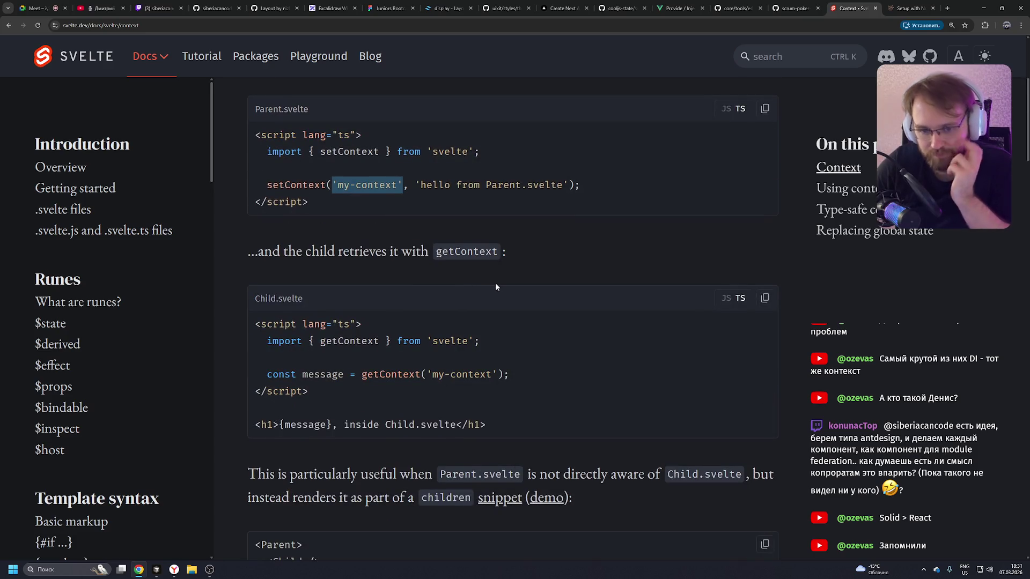
scroll(485, 283, down, 4)
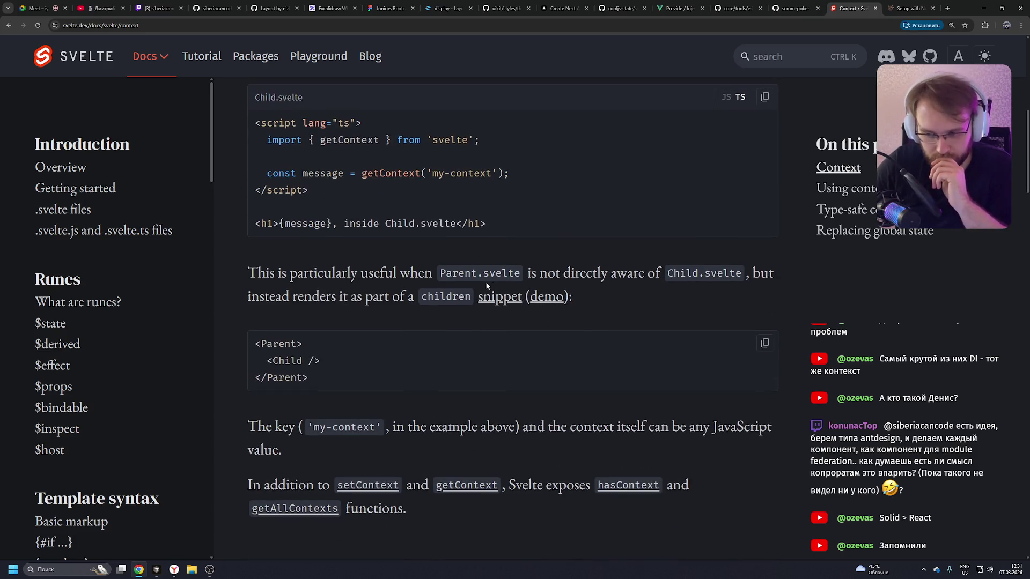
scroll(508, 210, up, 4)
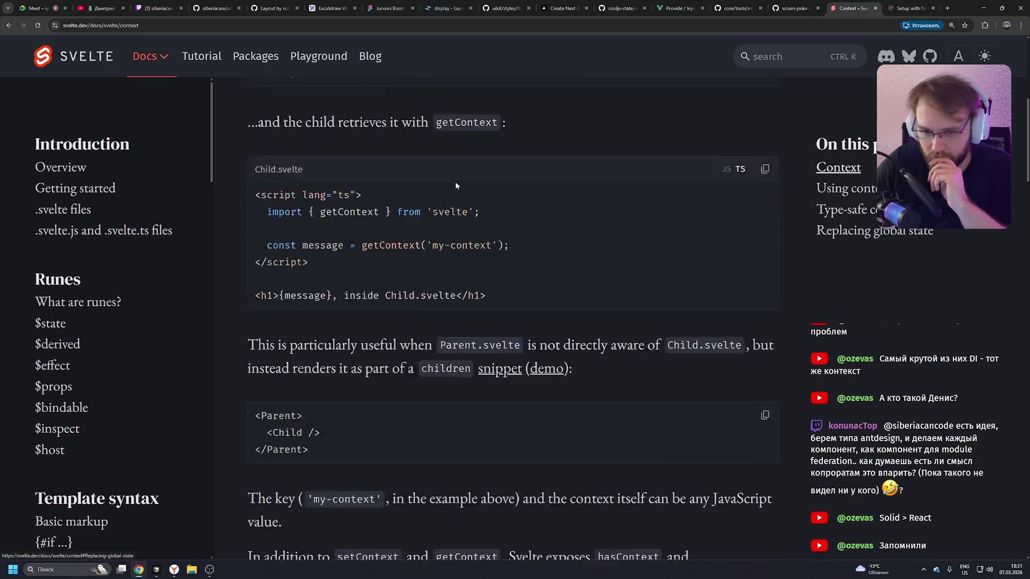
scroll(507, 204, down, 2)
click(541, 478)
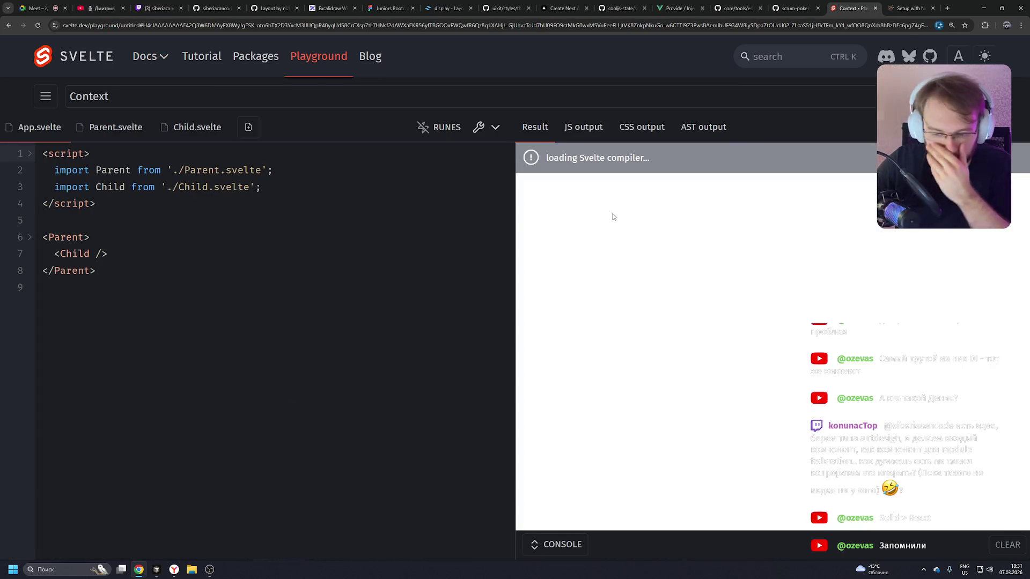
Step: Compare the demo's Parent.svelte and App.svelte code, then return to the Svelte Context docs
click(113, 133)
click(31, 136)
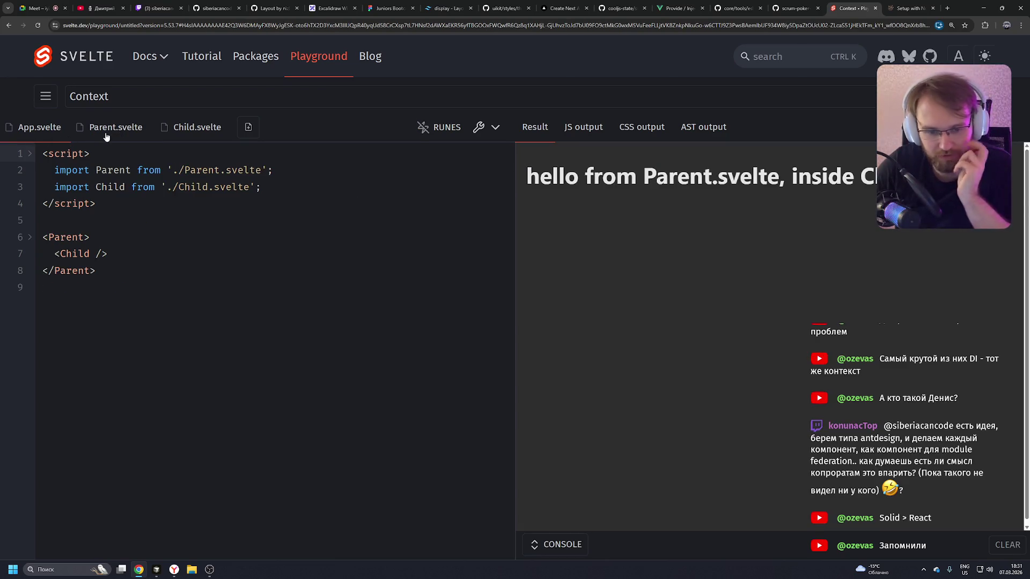
click(105, 136)
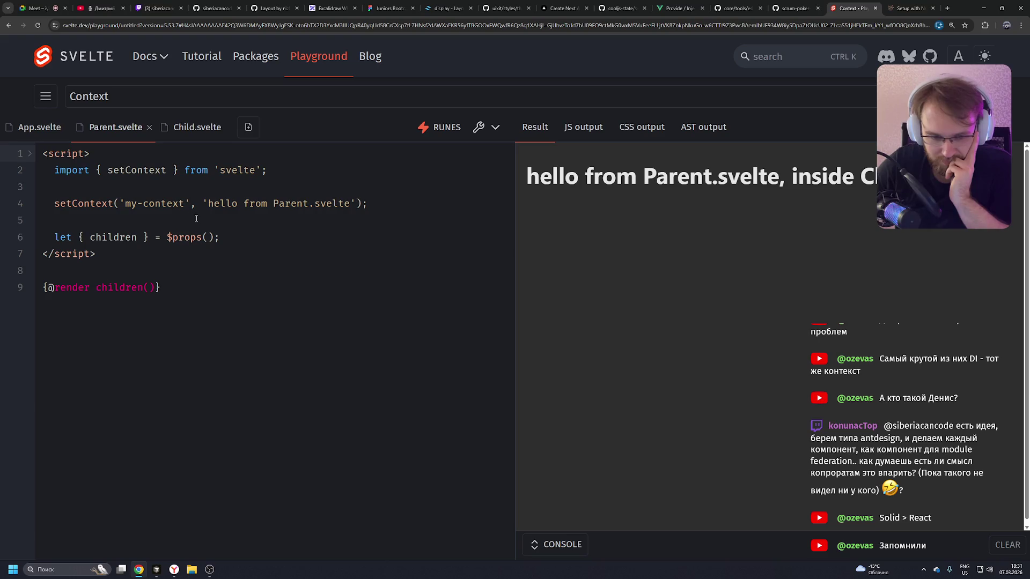
click(8, 25)
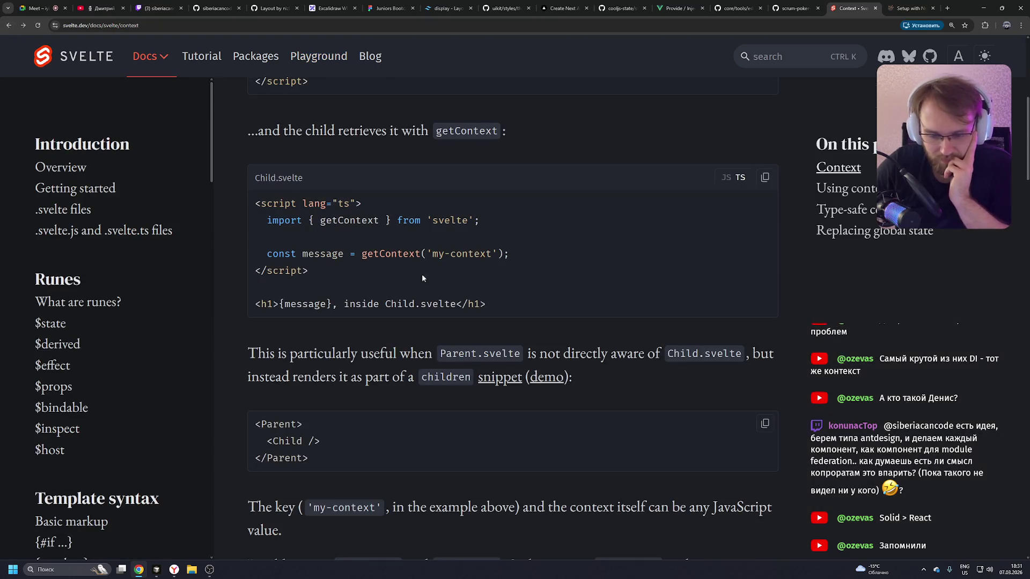
Step: Search the page for 'demo' and open the 'Using context with state' demo in a new tab
click(831, 211)
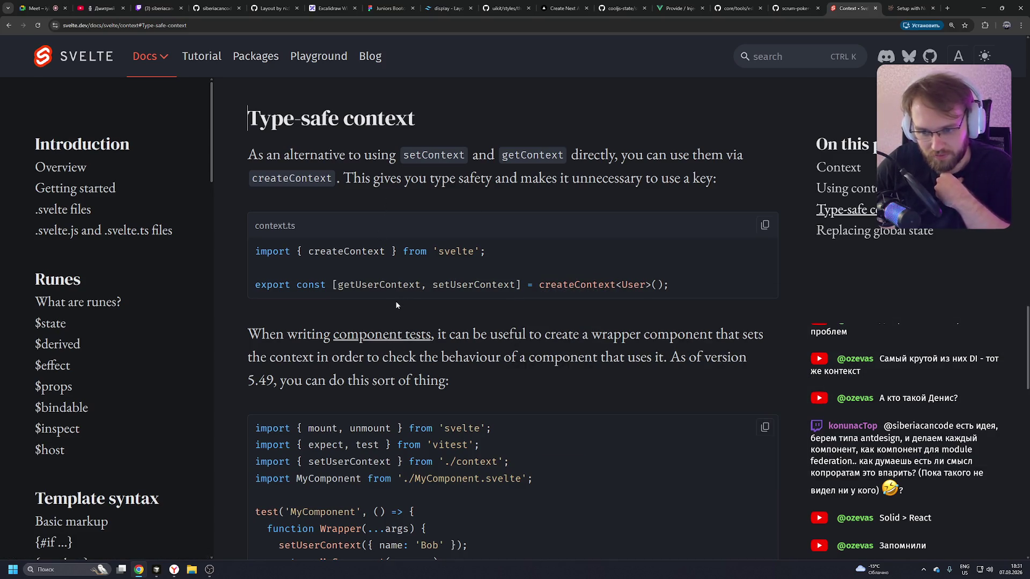
scroll(396, 303, down, 2)
scroll(397, 305, down, 8)
key(ctrl+f)
text(demo)
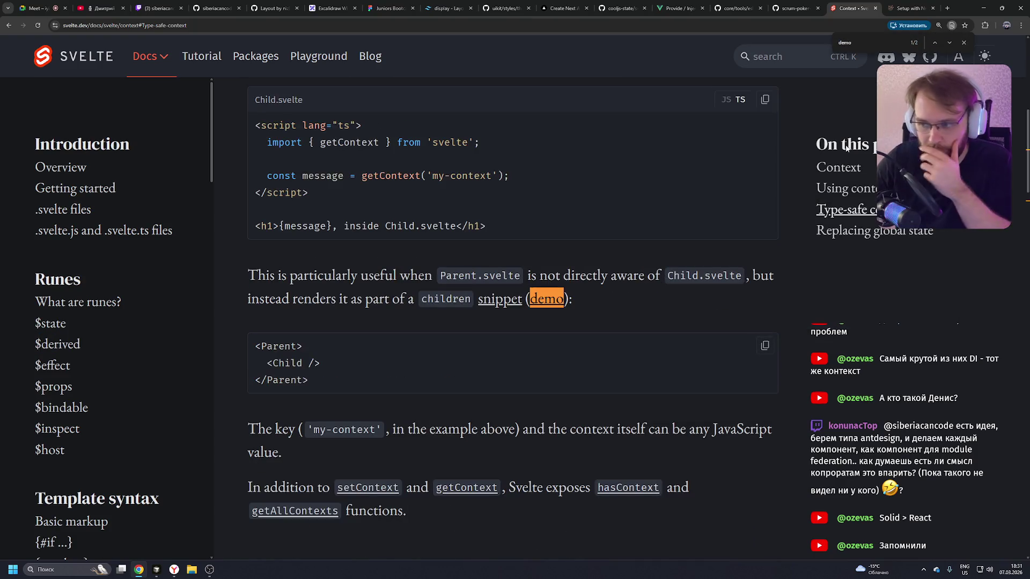
click(936, 43)
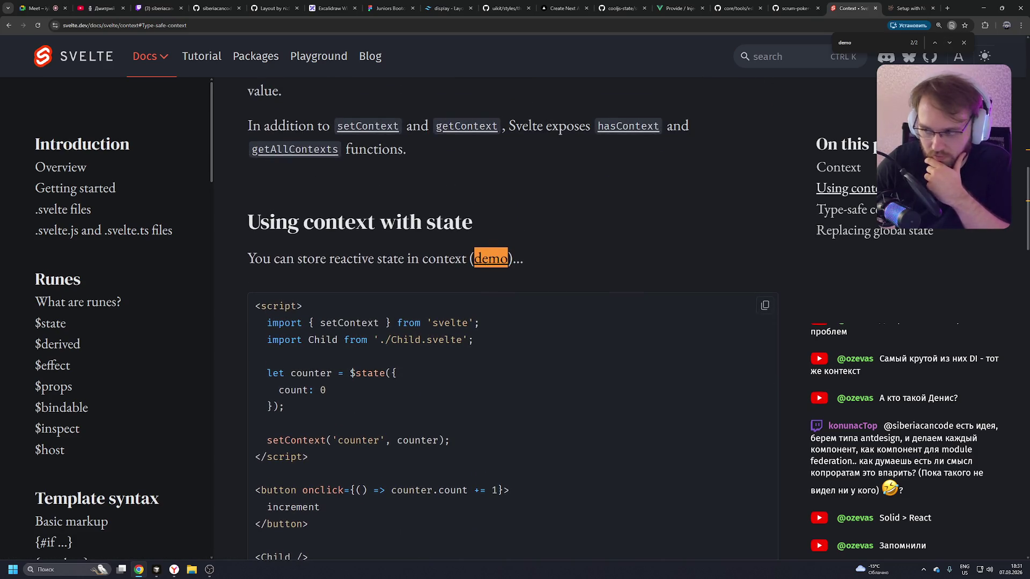
click(935, 43)
click(950, 43)
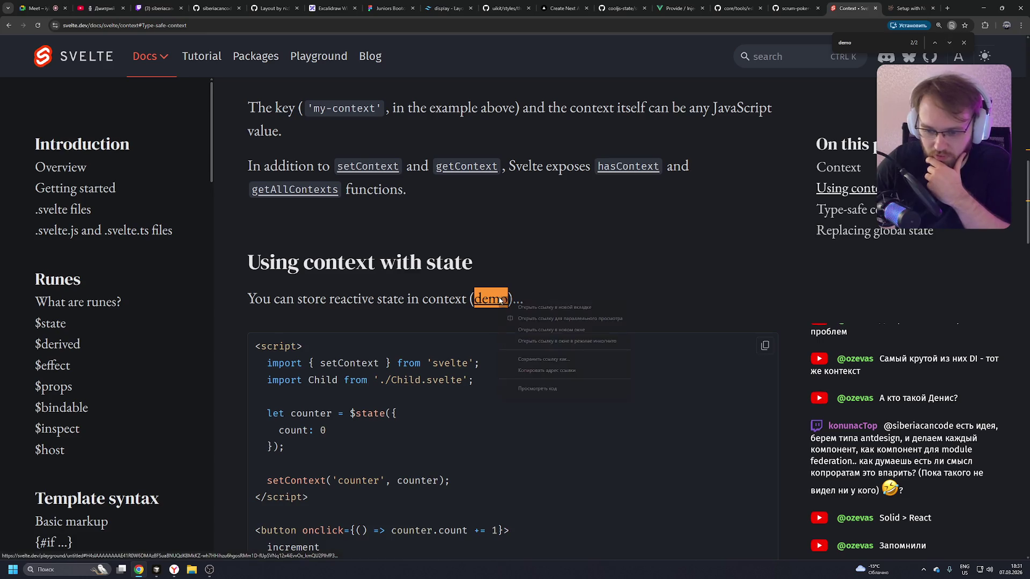
key(ctrl+Return)
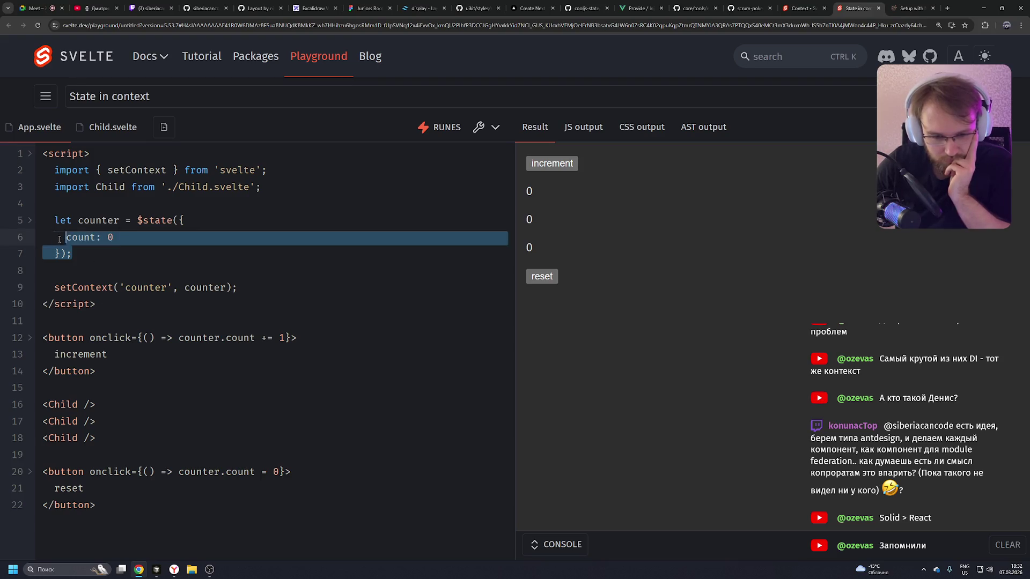
Step: Increment the shared counter, try replacing { count: 0 } with 0, then undo it
click(210, 288)
key(Down)
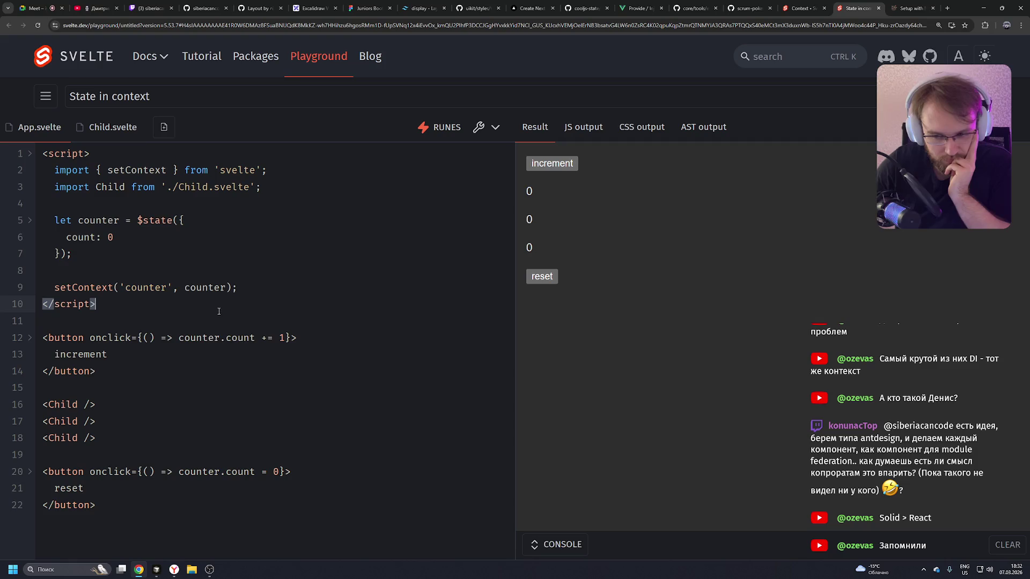
double_click(557, 163)
double_click(558, 163)
double_click(558, 163)
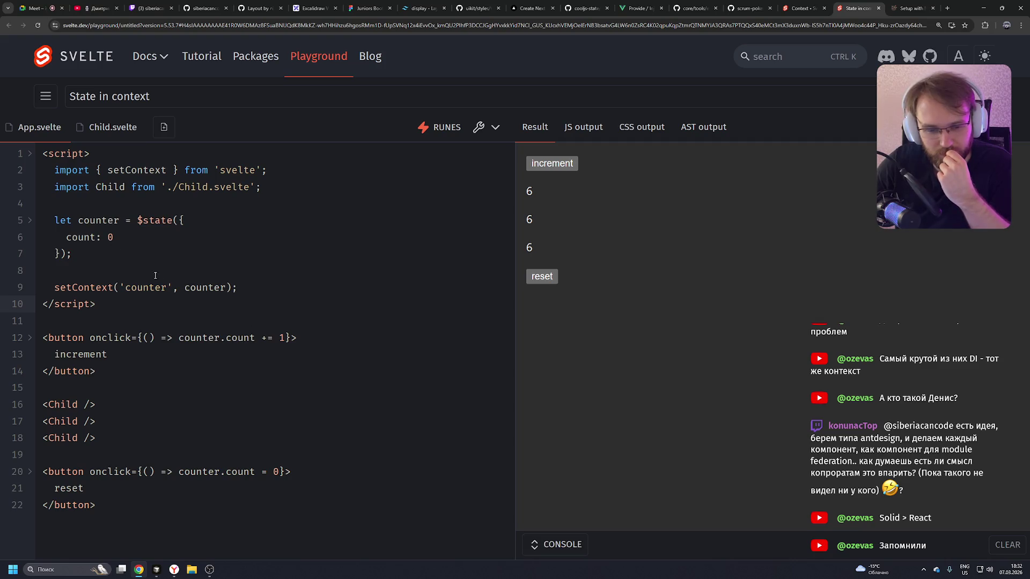
drag(57, 254, 181, 221)
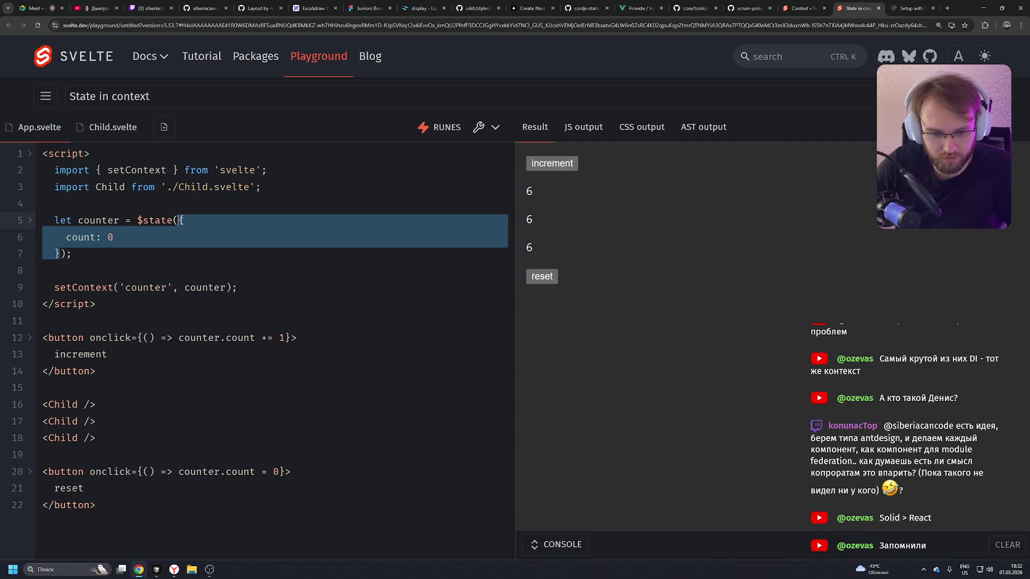
text(0);)
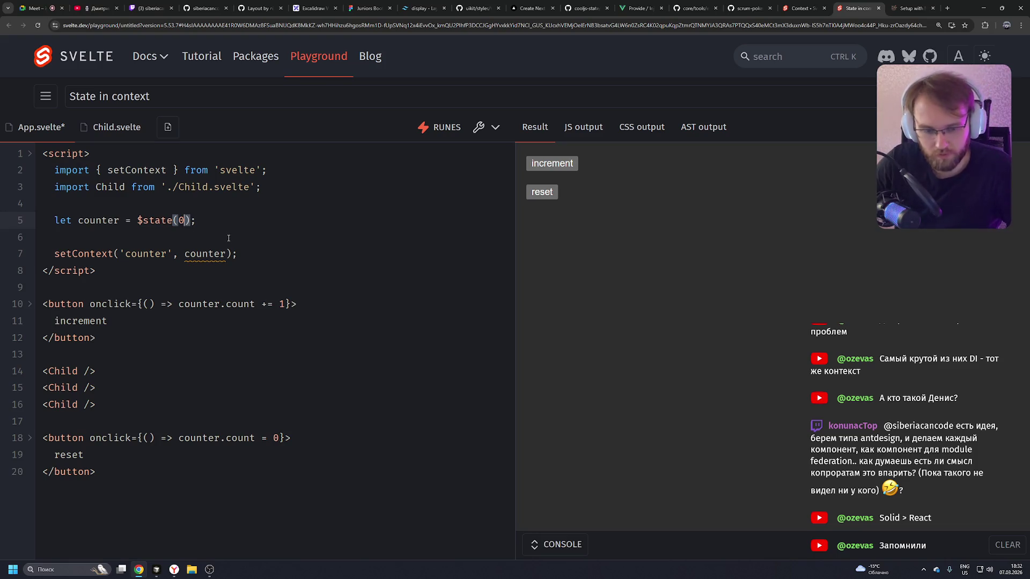
key(ctrl+z)
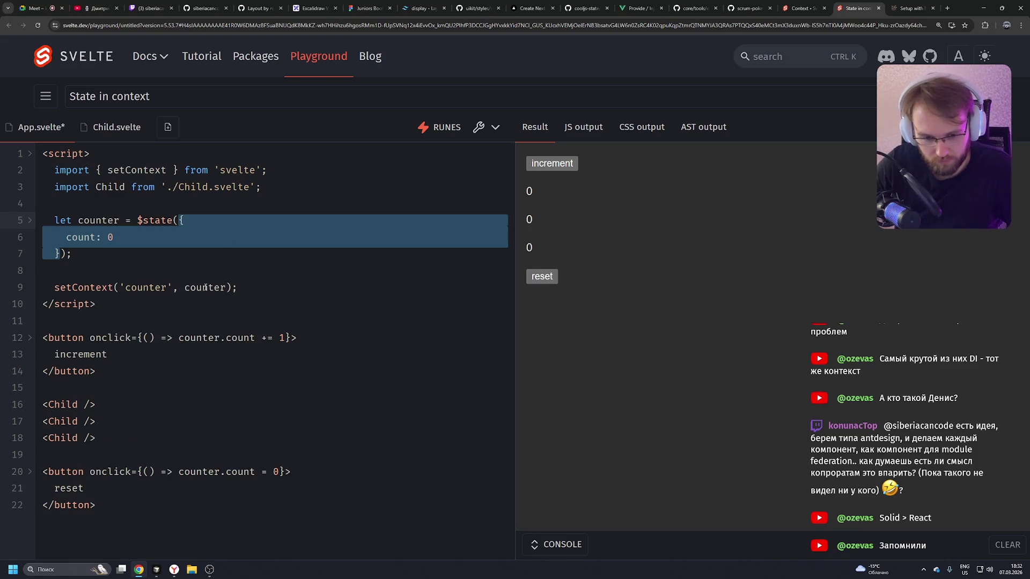
Step: Replace the { count: 0 } object with plain 0 in App.svelte's $state and view Child.svelte
double_click(206, 288)
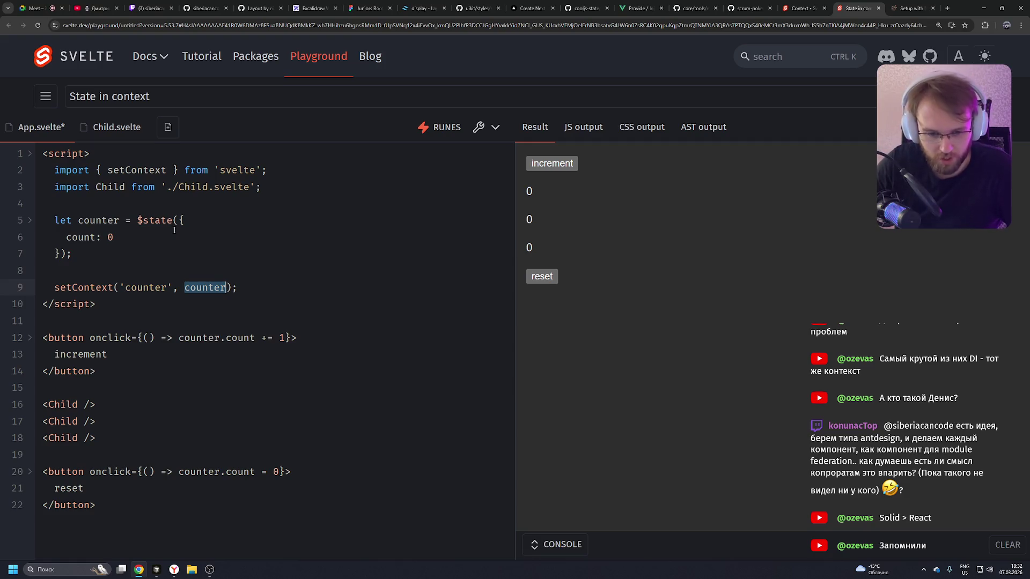
drag(70, 255, 178, 220)
text(0);)
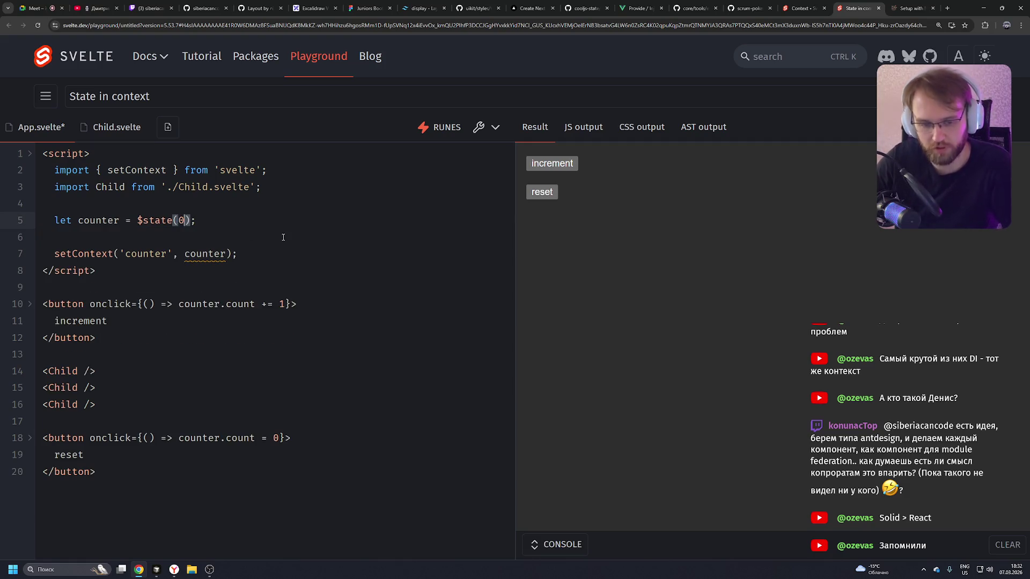
click(288, 238)
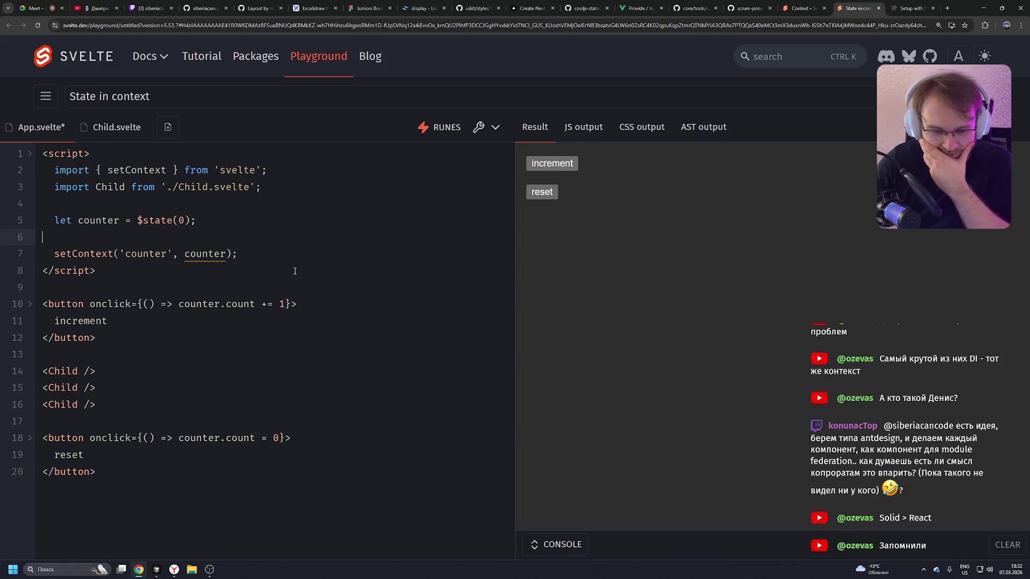
click(117, 127)
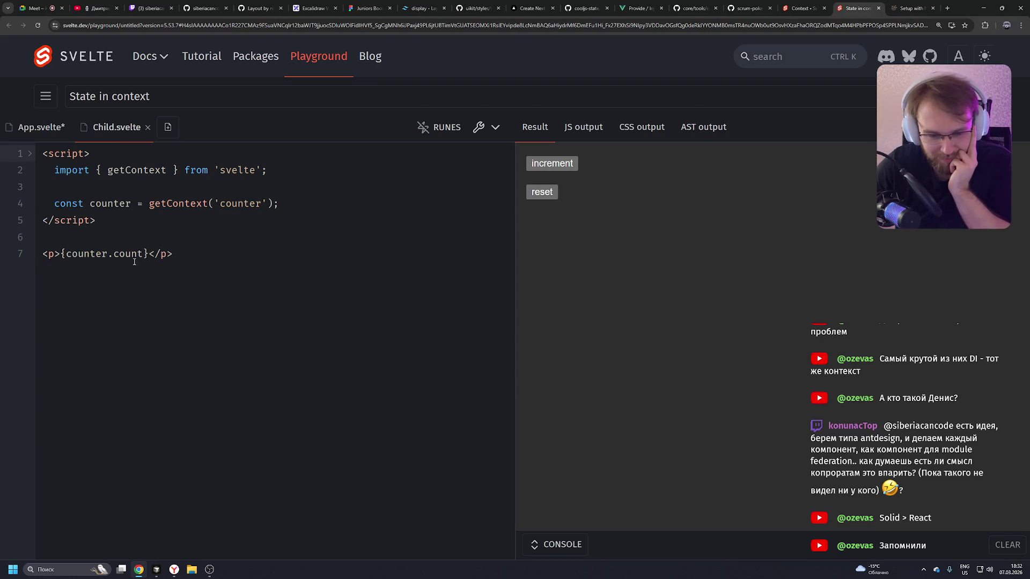
Step: Delete .count from Child.svelte's output and increment the counter several times to test it
drag(144, 254, 107, 254)
key(BackSpace)
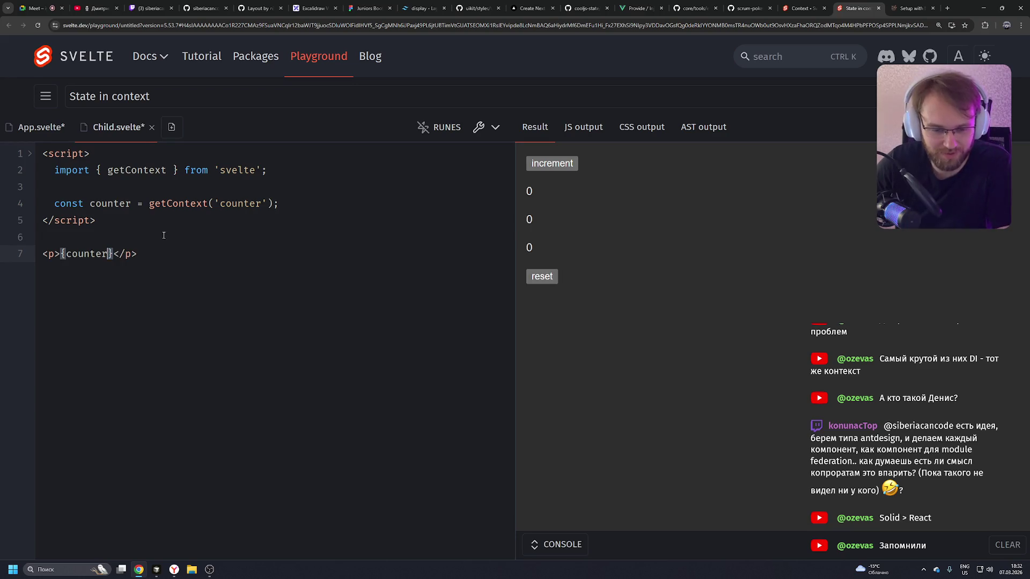
click(168, 235)
click(554, 164)
click(555, 165)
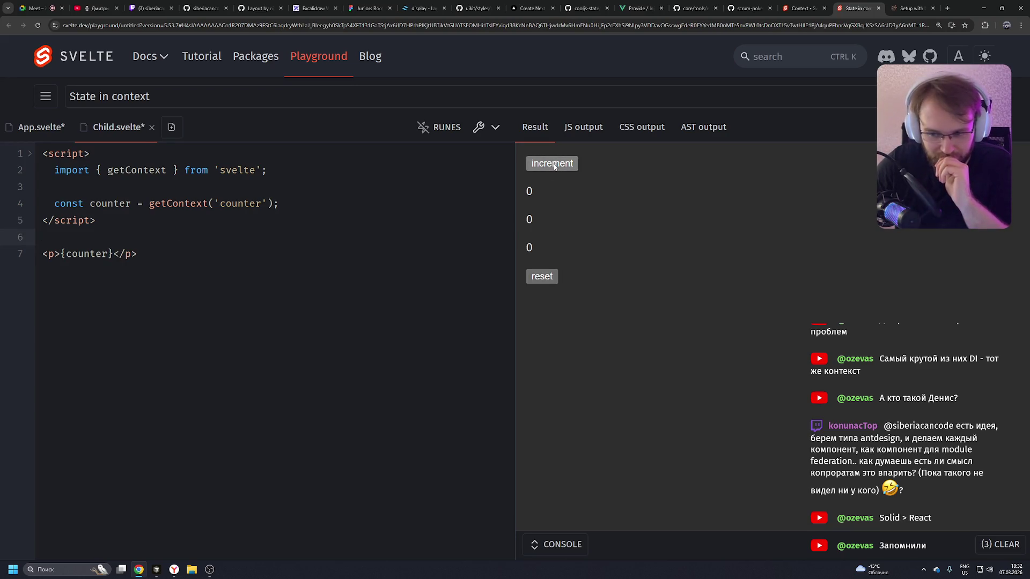
click(555, 166)
click(555, 167)
click(555, 167)
click(556, 166)
click(555, 166)
click(555, 166)
click(555, 167)
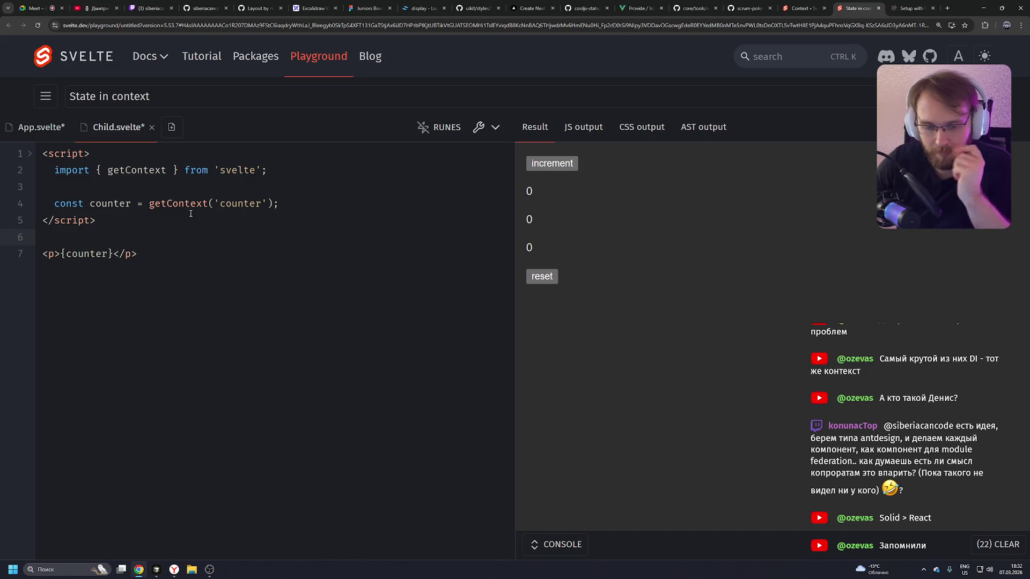
Step: Undo App.svelte's edit to restore $state({ count: 0 })
click(32, 129)
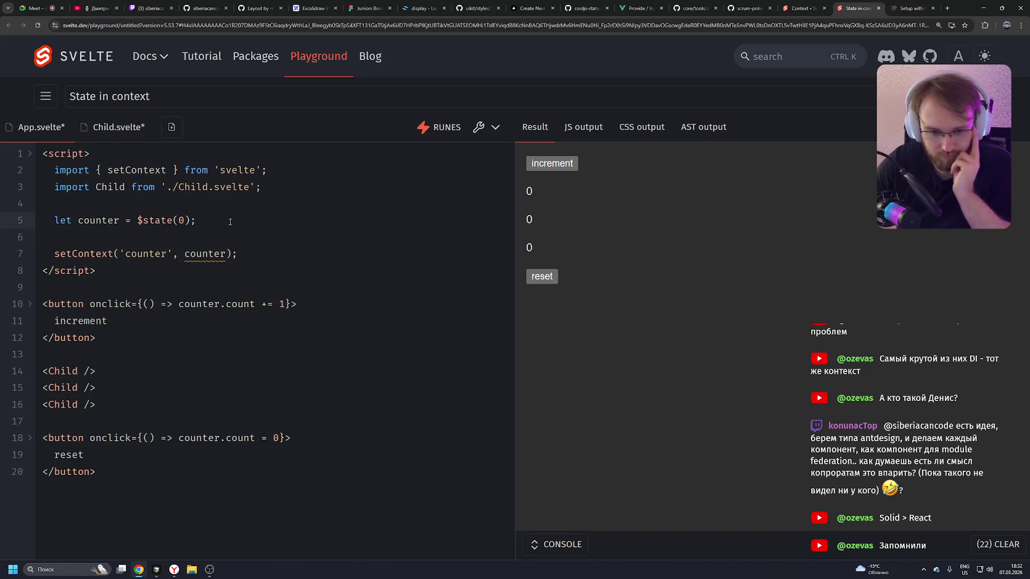
key(ctrl+z)
click(270, 252)
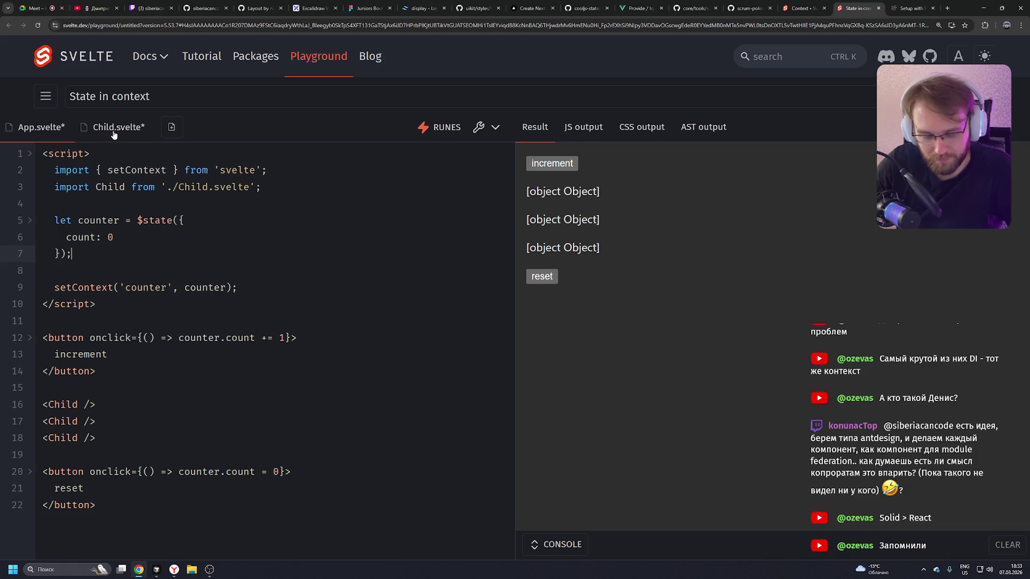
Step: Highlight the { count: 0 } state object and the counter passed to setContext in App.svelte
drag(184, 221, 61, 255)
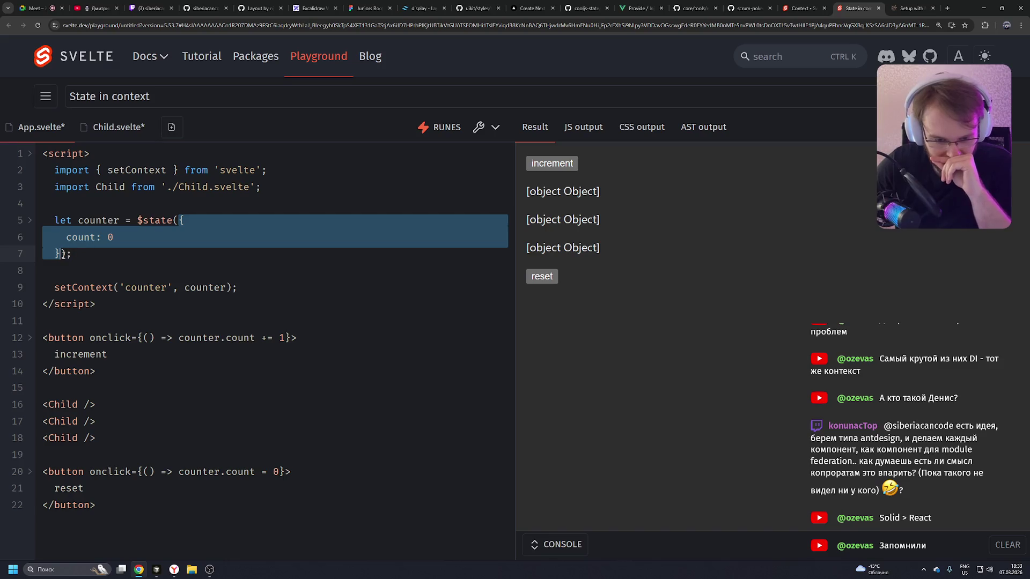
click(241, 216)
drag(226, 287, 170, 281)
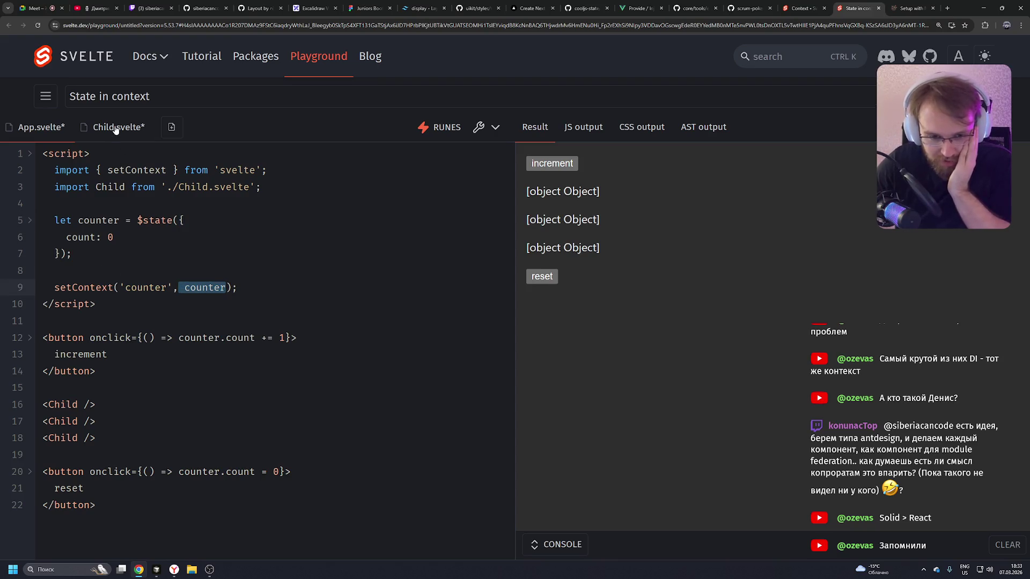
click(243, 293)
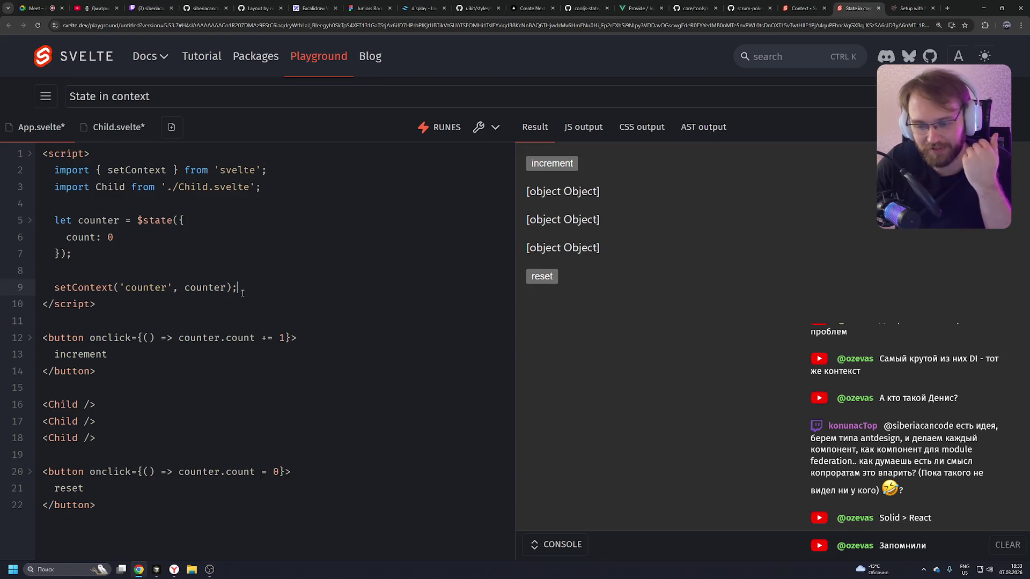
Step: Restore counter.count in Child.svelte's paragraph and recheck App.svelte's state object
click(118, 126)
click(107, 255)
text(.count}</p>)
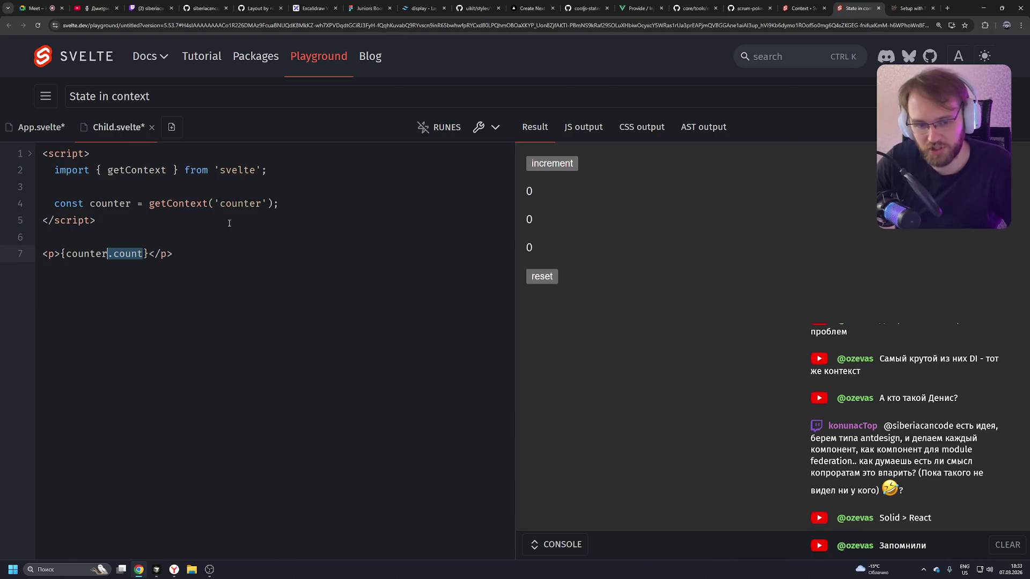
click(41, 126)
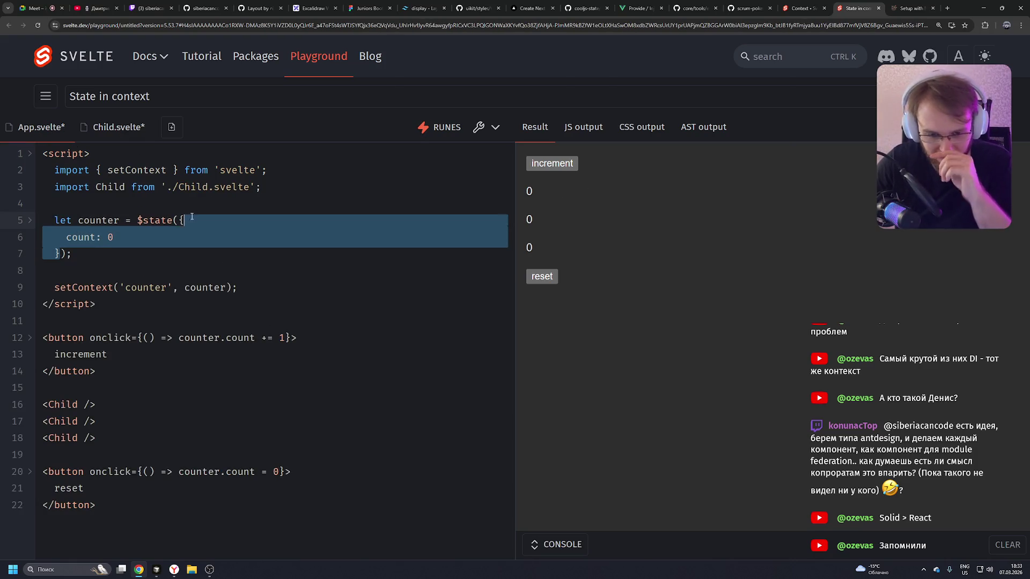
shift+click(181, 220)
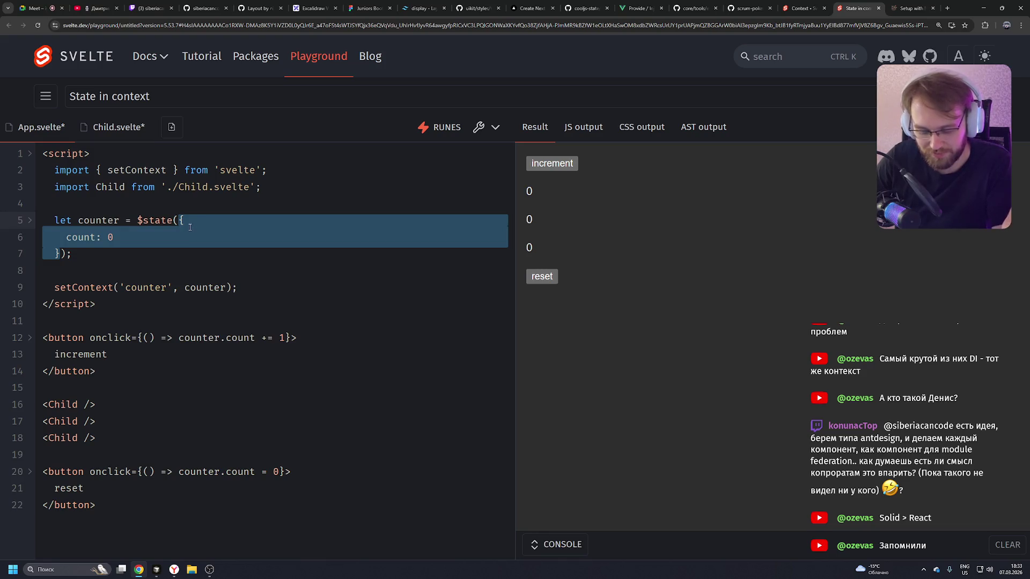
click(239, 211)
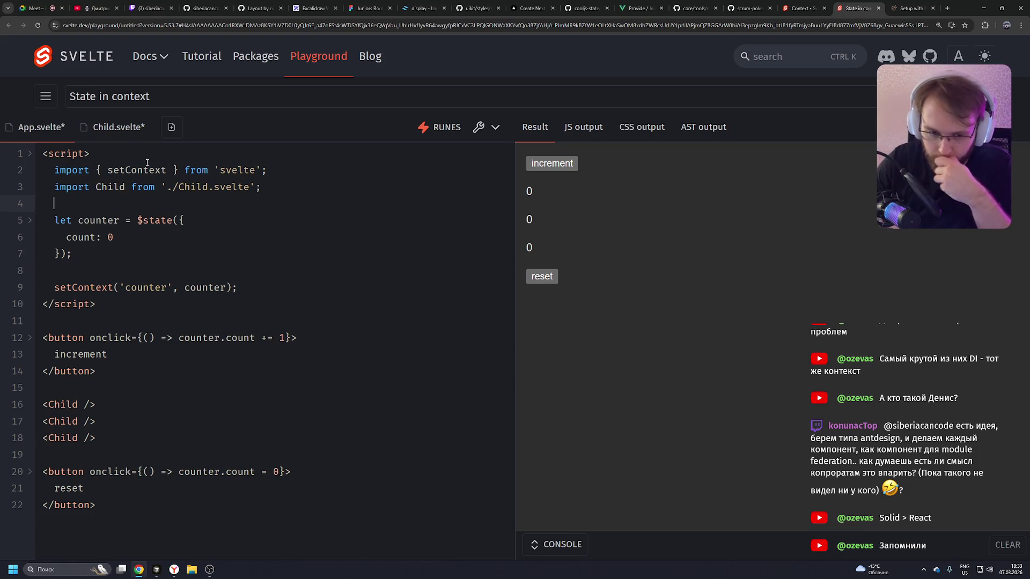
Step: Increment the counter so all three children read 5, then return to the Svelte Context docs
click(112, 138)
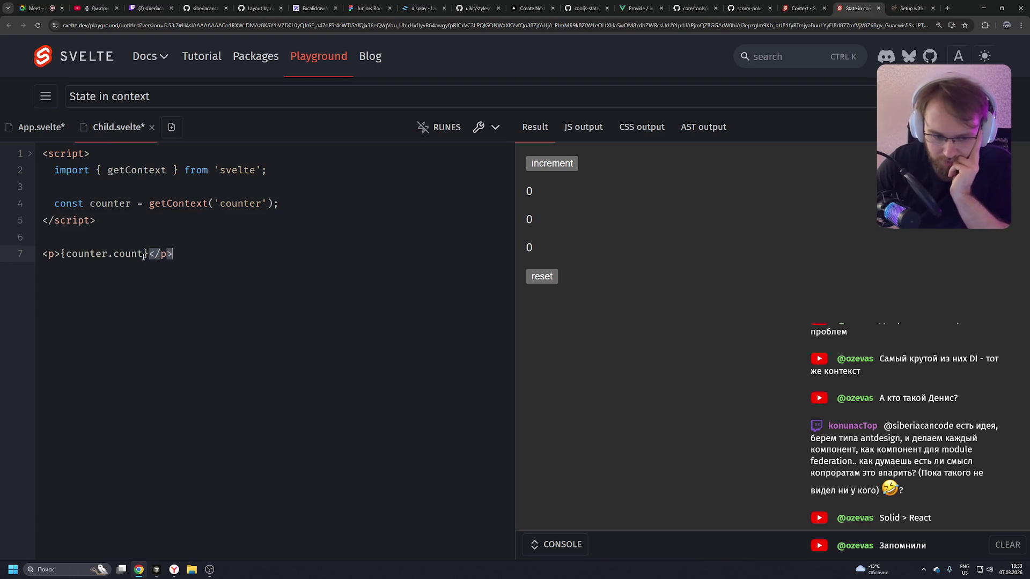
click(554, 167)
click(555, 167)
click(555, 167)
click(555, 167)
click(555, 167)
click(40, 129)
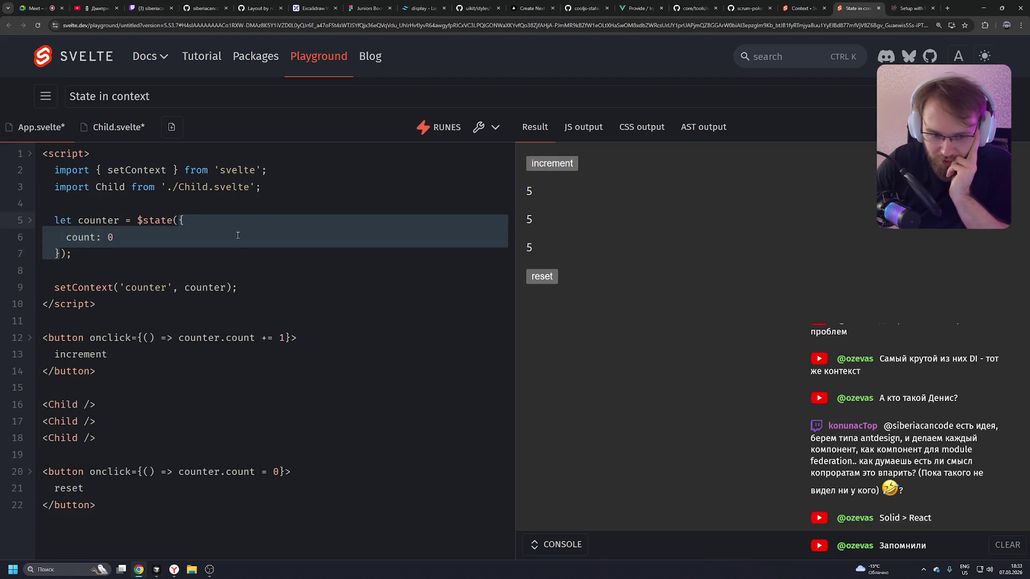
click(227, 251)
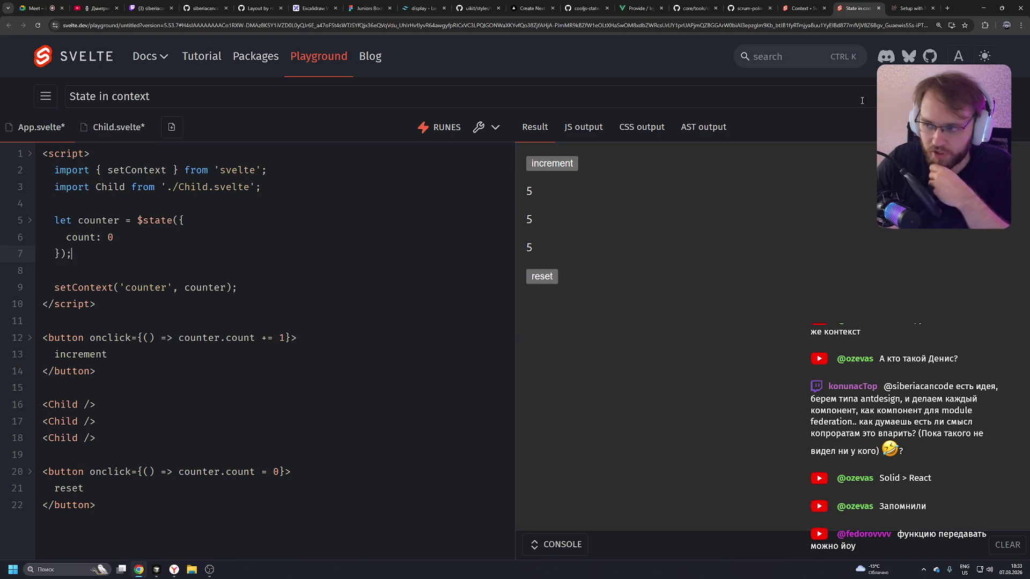
click(802, 8)
scroll(464, 281, down, 3)
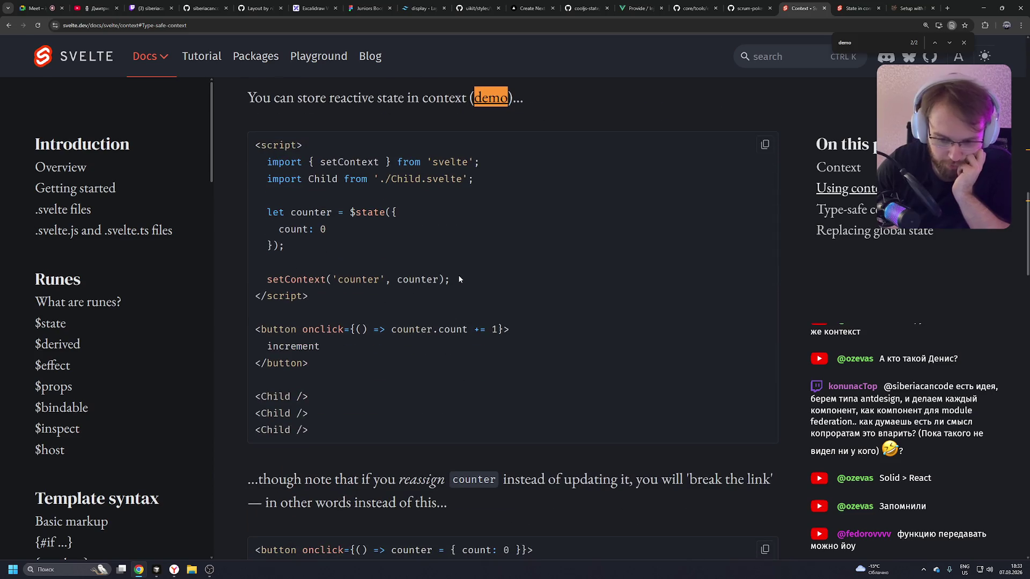
Step: Back in the State in context playground, review Child.svelte and App.svelte and highlight setContext in the import
click(857, 9)
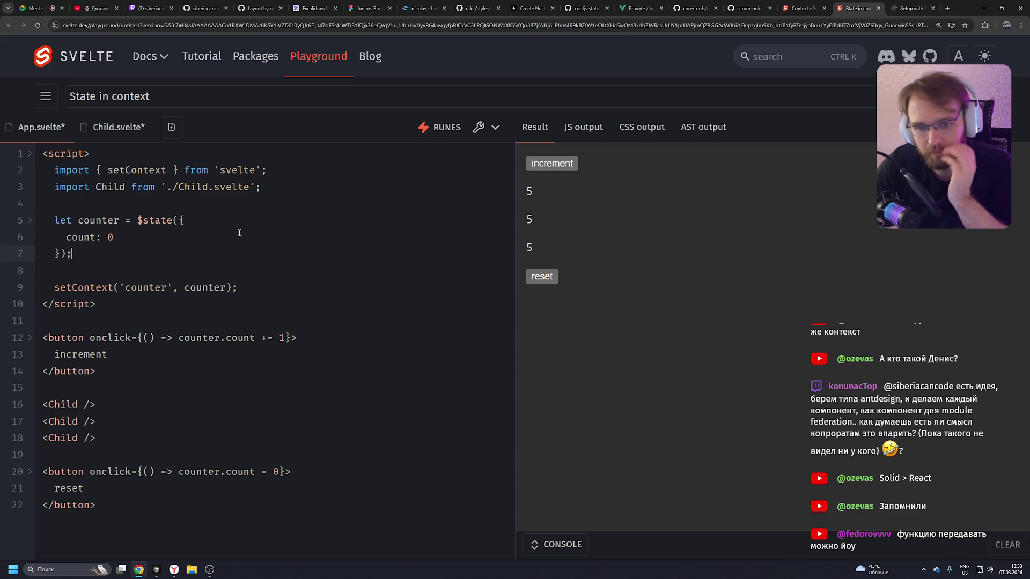
click(119, 135)
click(39, 134)
click(182, 243)
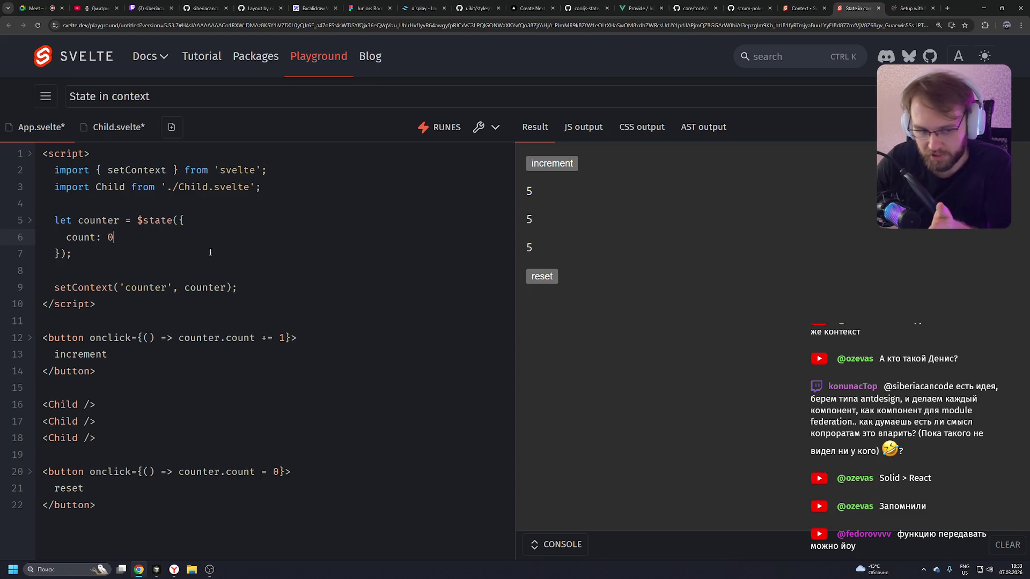
drag(117, 308, 43, 150)
click(198, 228)
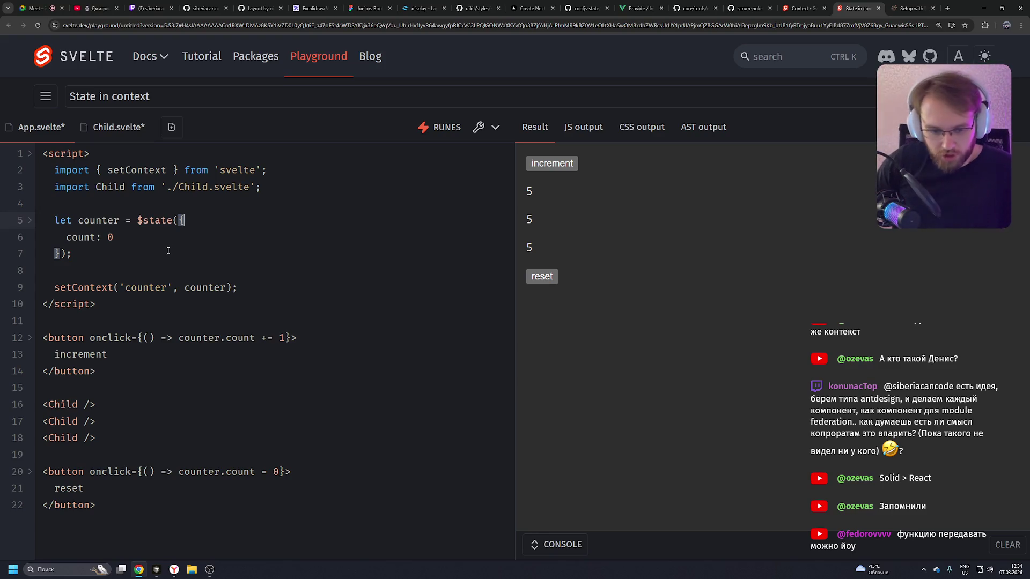
double_click(130, 171)
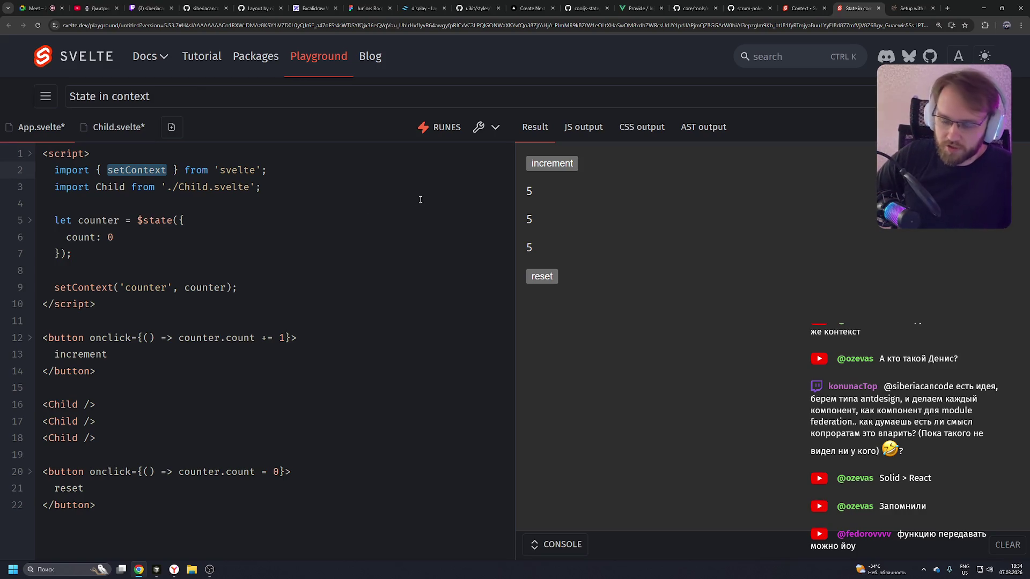
Step: Compare setContext and getContext('my-context') in the docs, then select App.svelte's setContext line
click(802, 8)
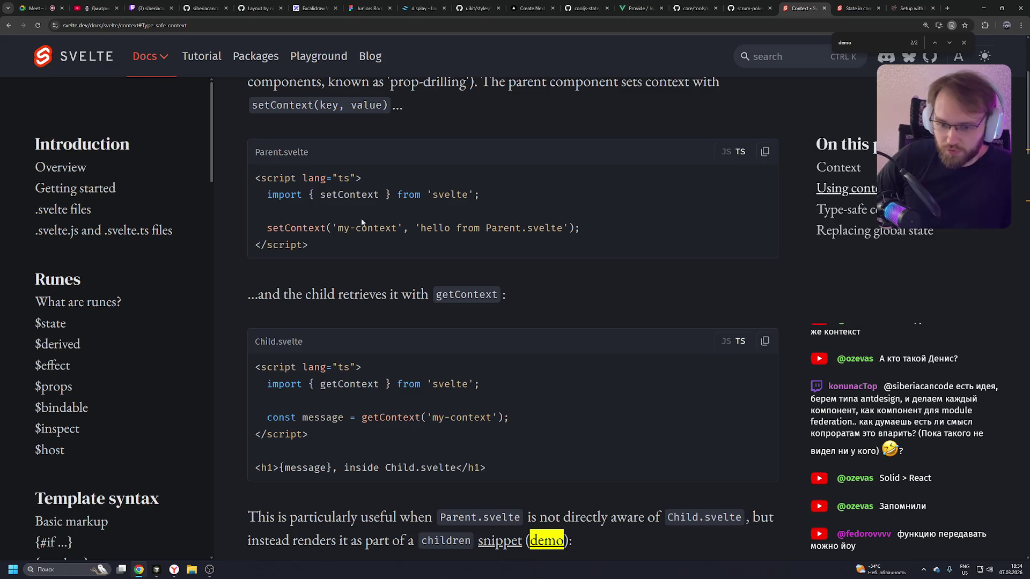
double_click(272, 229)
drag(362, 418, 510, 417)
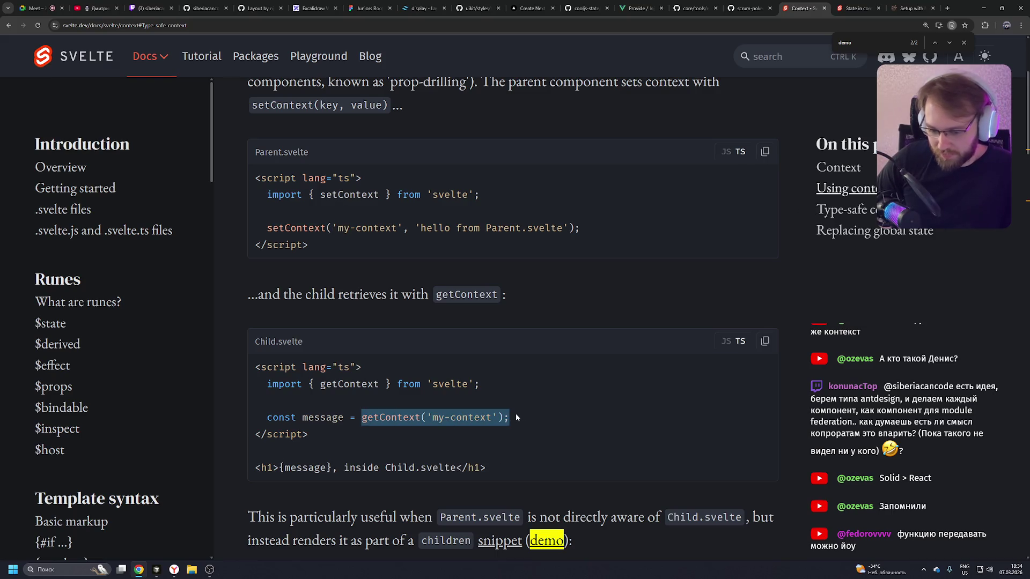
click(858, 5)
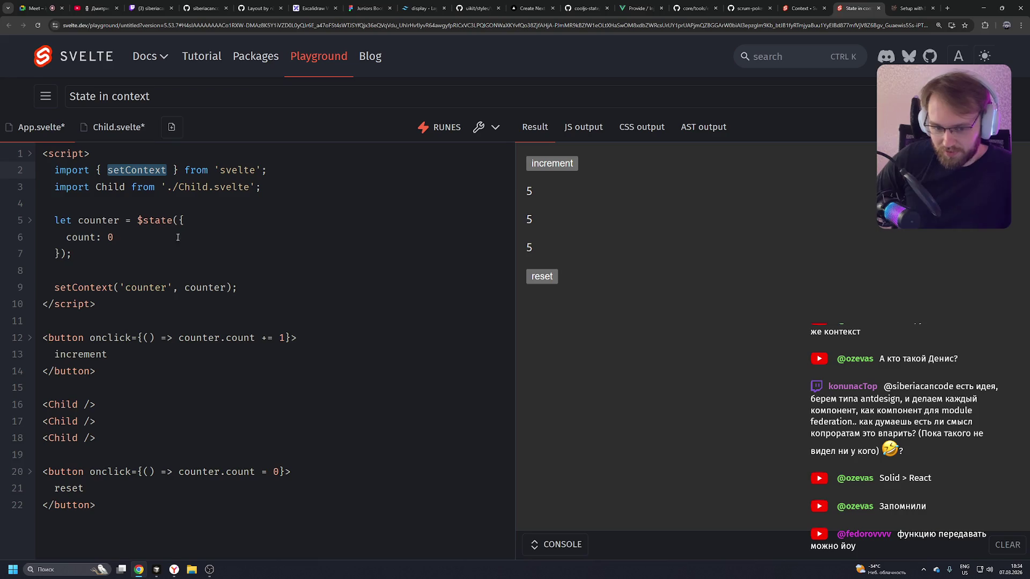
drag(248, 287, 39, 284)
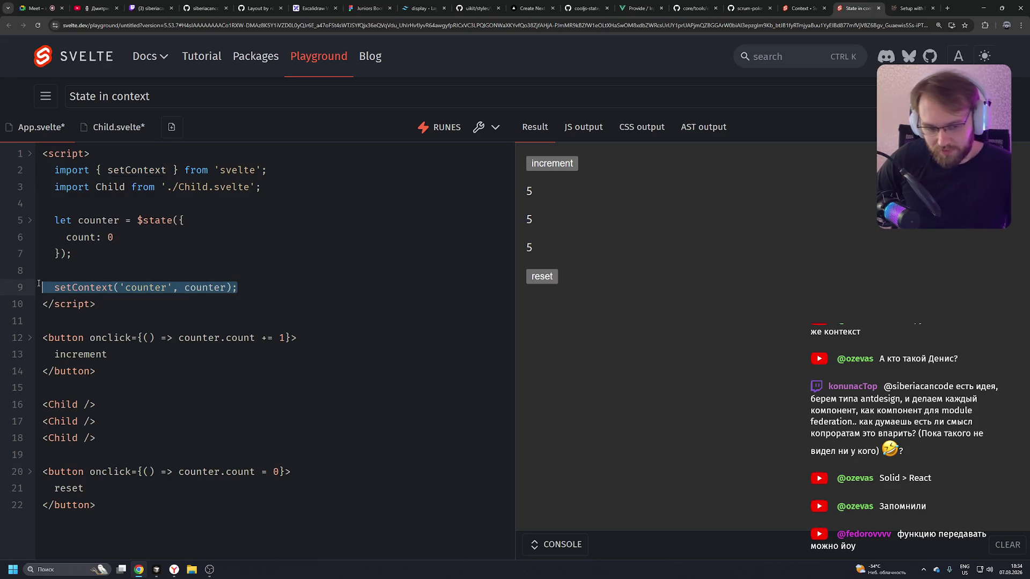
Step: Comment out the setContext line and reduce the counter to $state(0) in App.svelte
key(ctrl+slash)
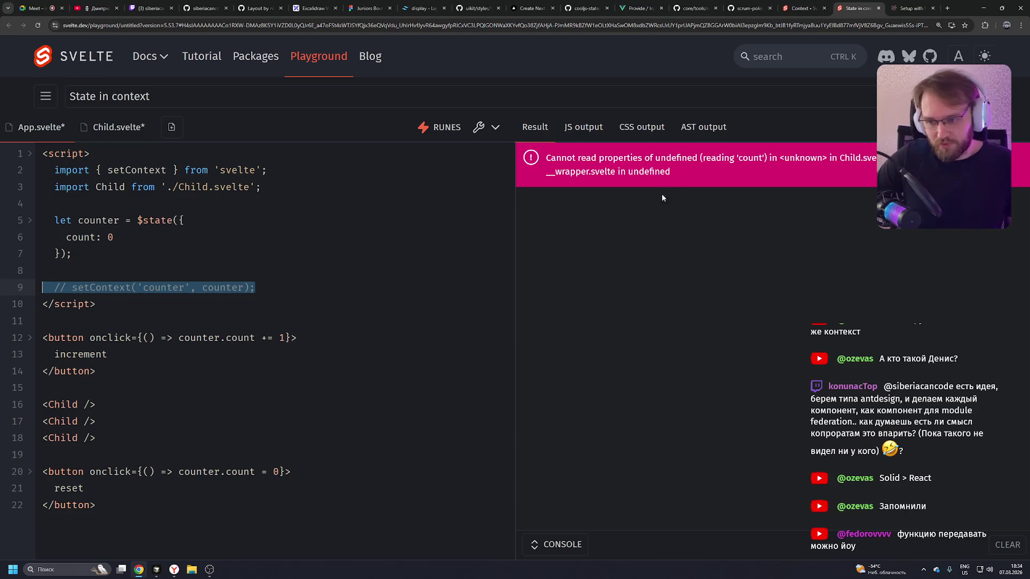
click(112, 137)
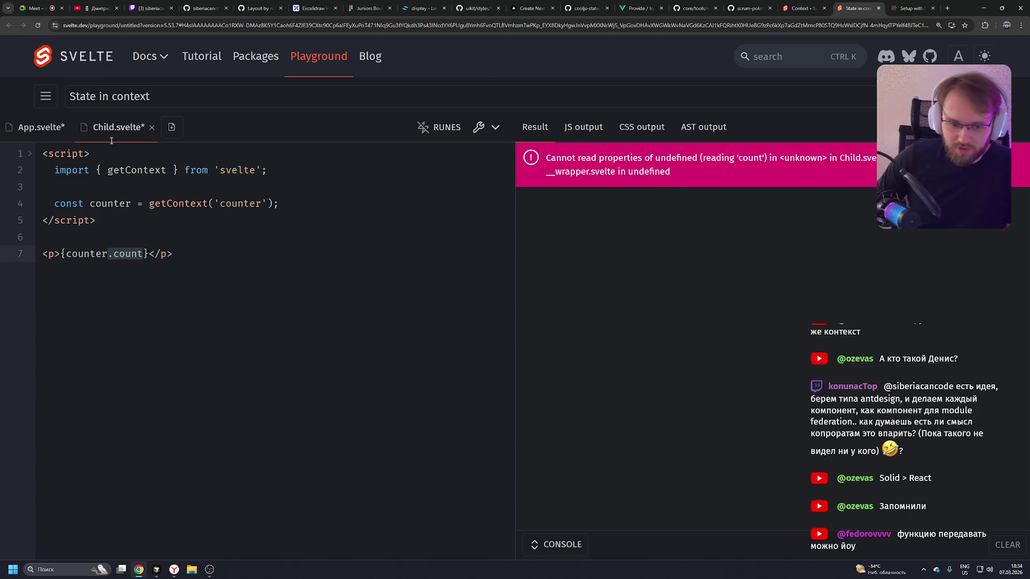
double_click(129, 254)
click(62, 253)
click(42, 127)
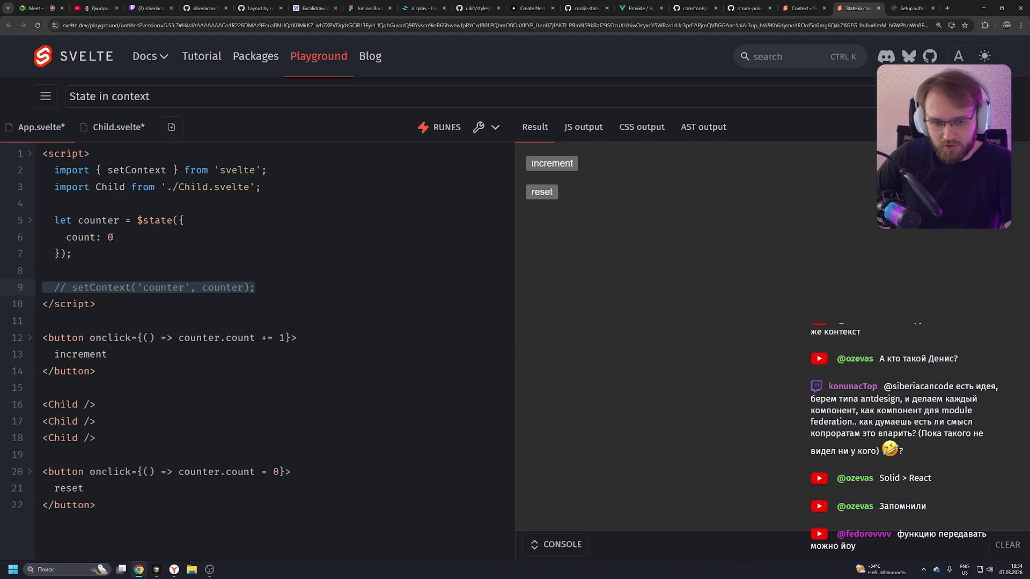
drag(107, 237, 176, 220)
key(BackSpace)
click(59, 237)
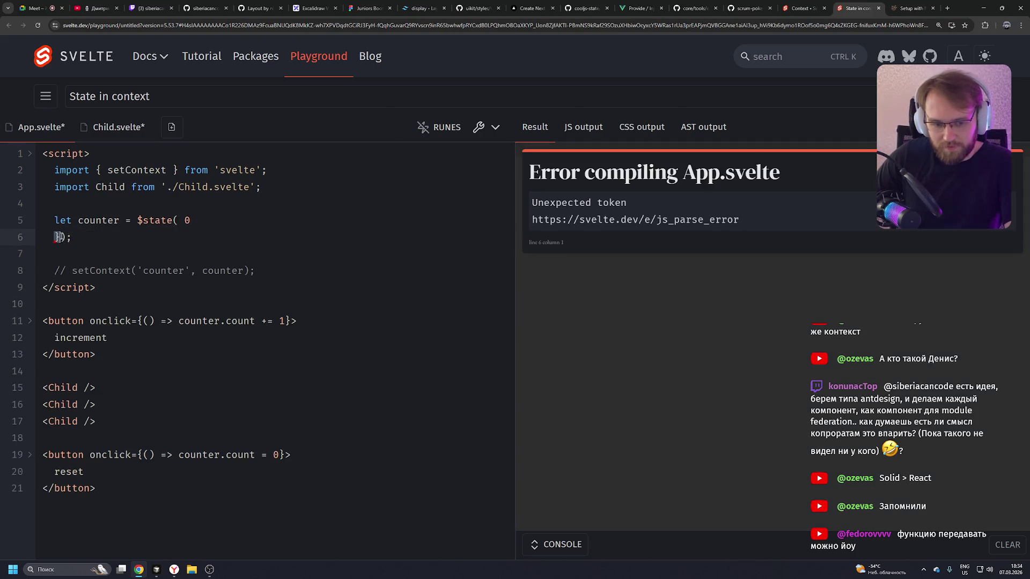
key(BackSpace)
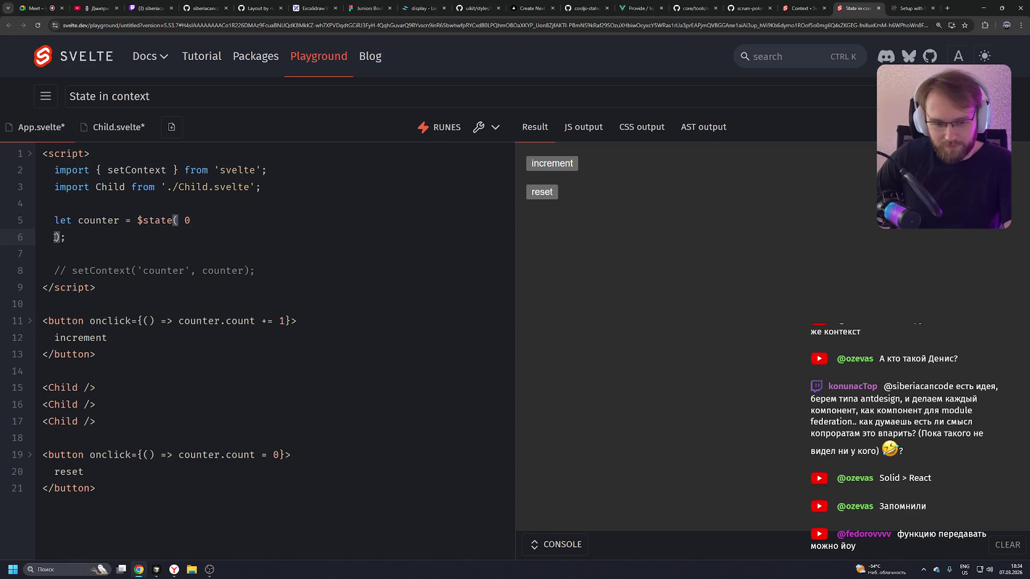
key(BackSpace)
key(BackSpace)
key(Left)
key(BackSpace)
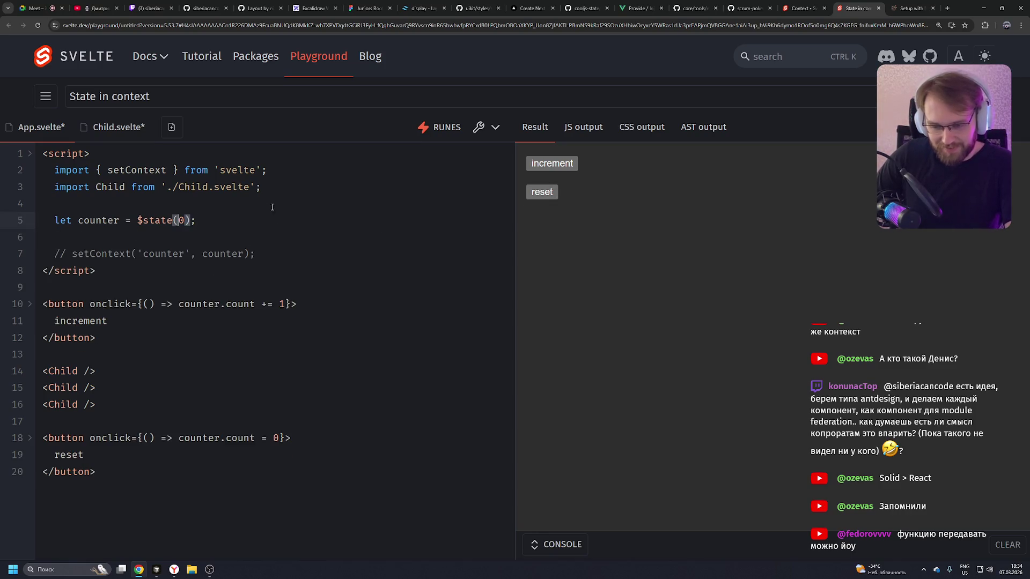
Step: Change Child.svelte's output to {counter ?? 0}
click(105, 128)
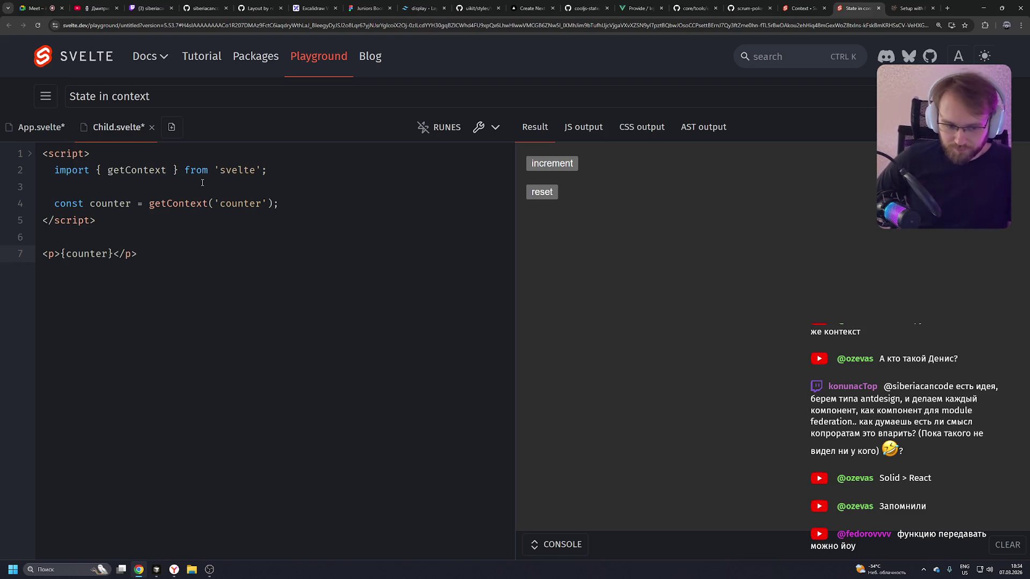
click(107, 254)
text(?? 0)
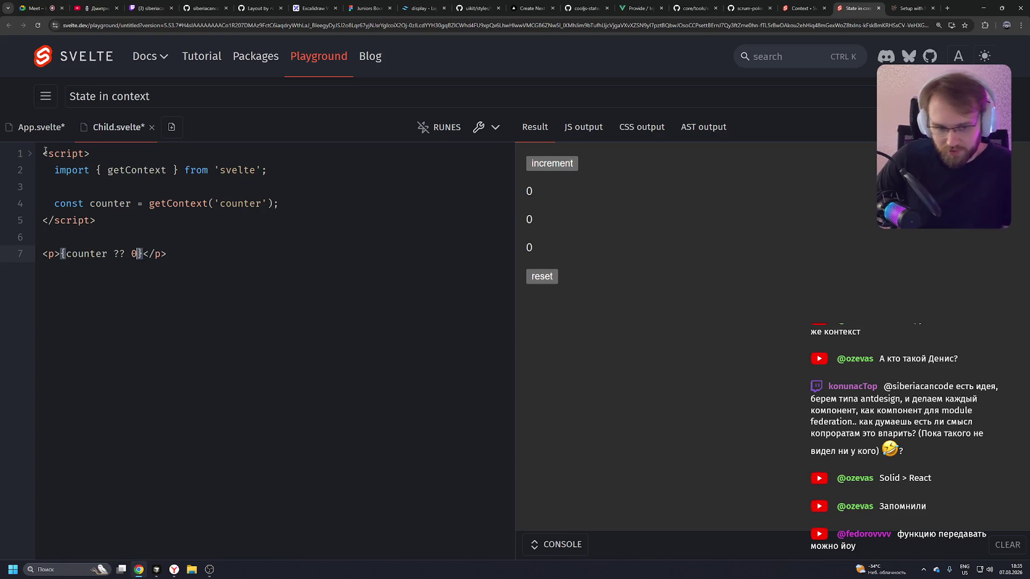
click(33, 131)
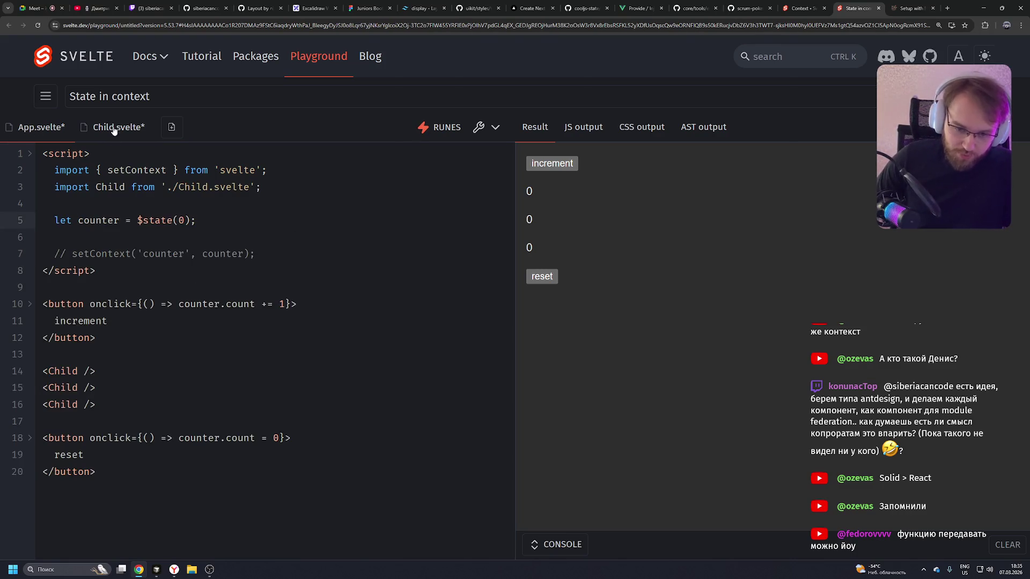
click(115, 128)
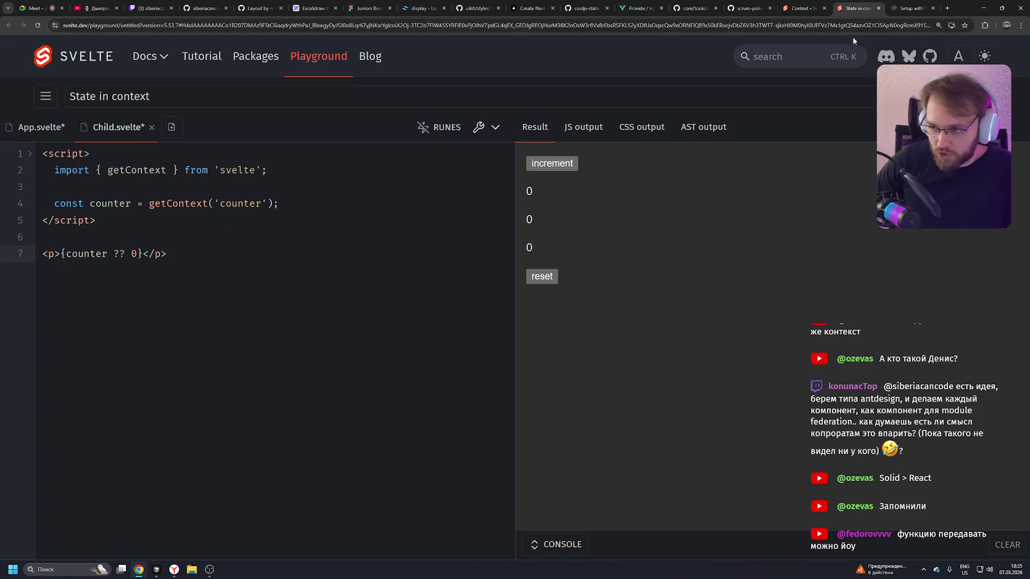
Step: Read the Type-safe context section of the Svelte docs, highlighting the createContext export line
click(802, 8)
scroll(532, 301, down, 6)
drag(255, 284, 696, 280)
click(697, 281)
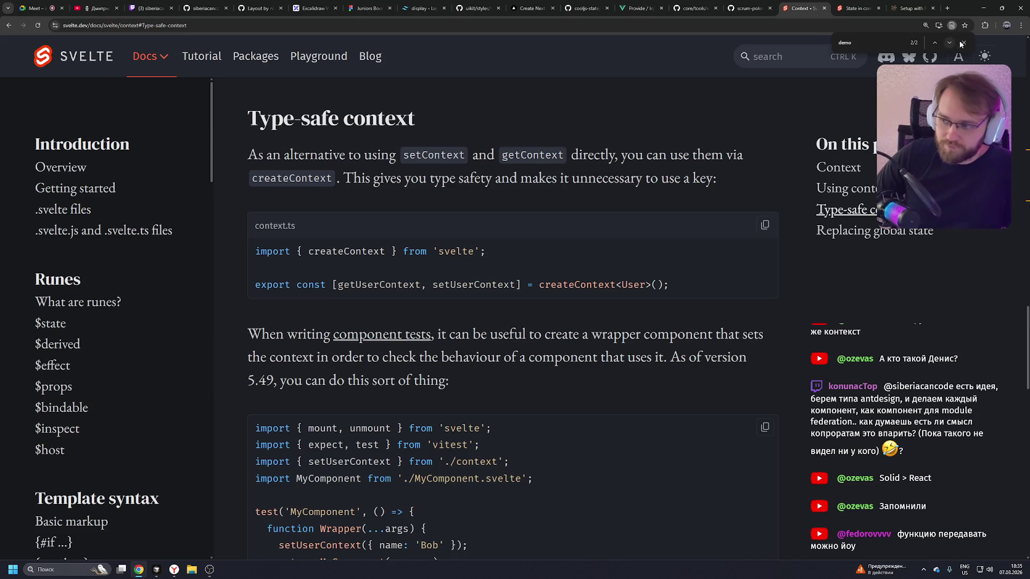
Step: Close the find bar, return to the playground tab and focus the address bar
key(Escape)
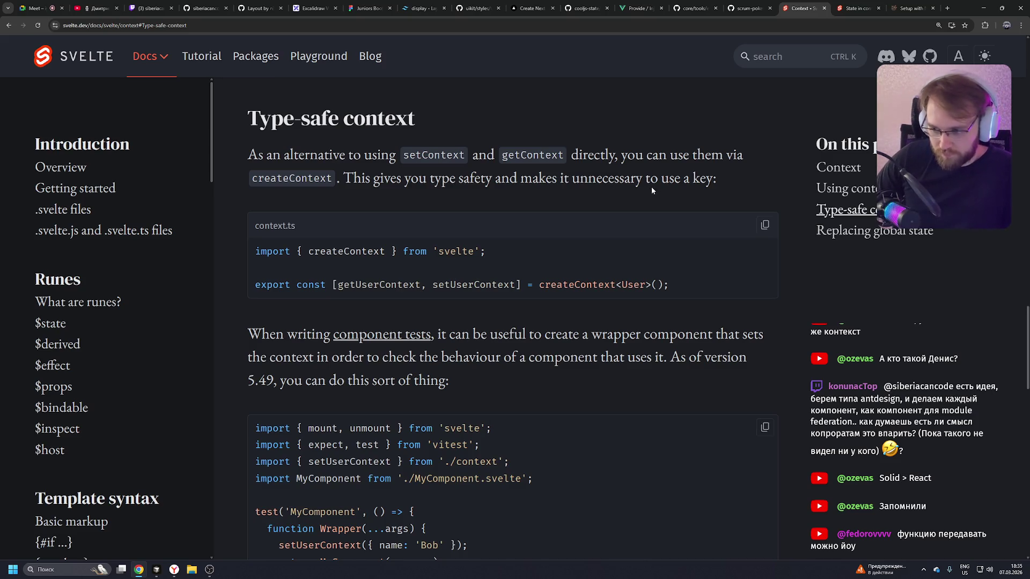
click(853, 8)
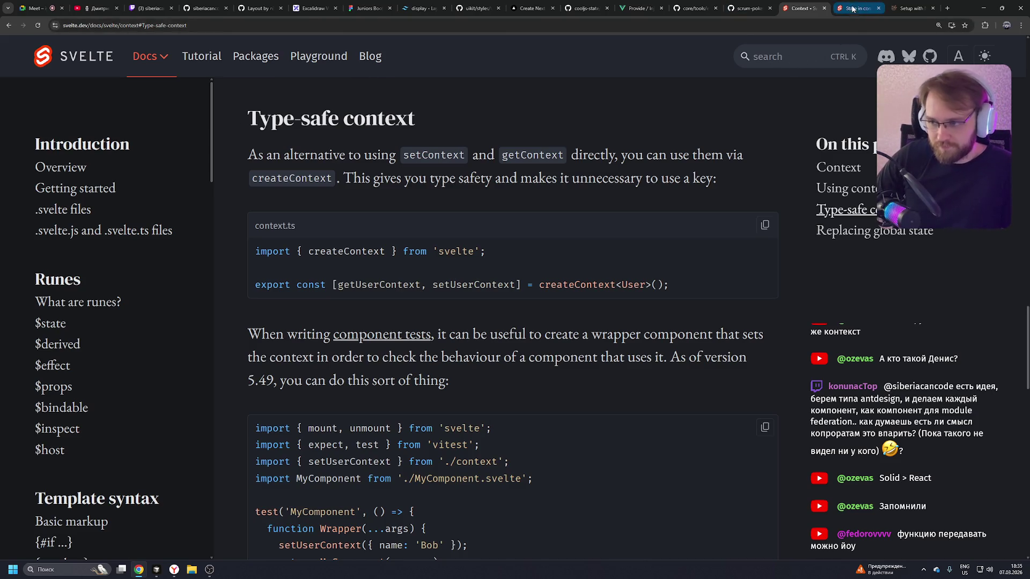
key(ctrl+l)
Step: Search the web for 'solid js context', confirming Leave on the unsaved playground
text(solid js )
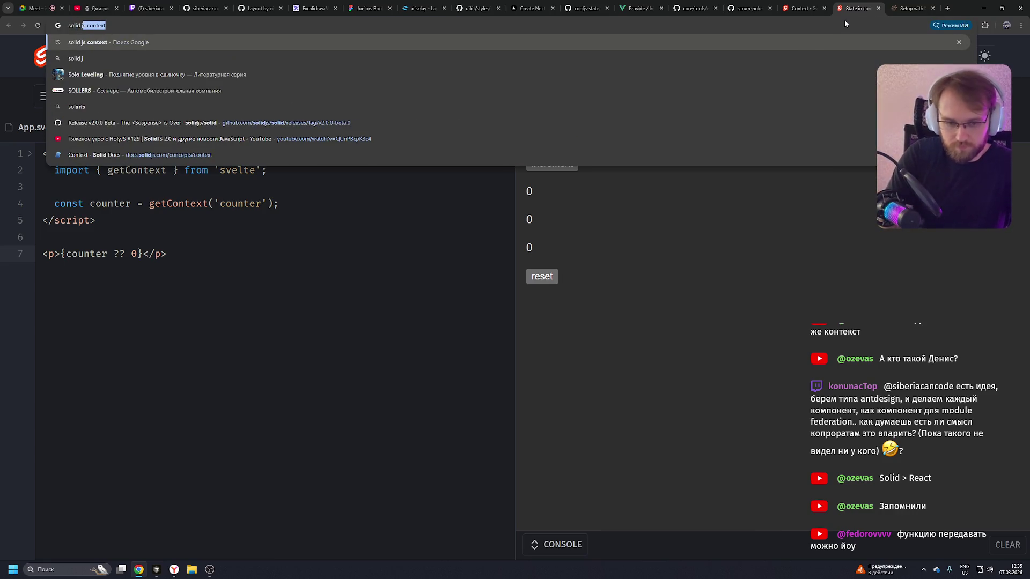
text(context)
key(Return)
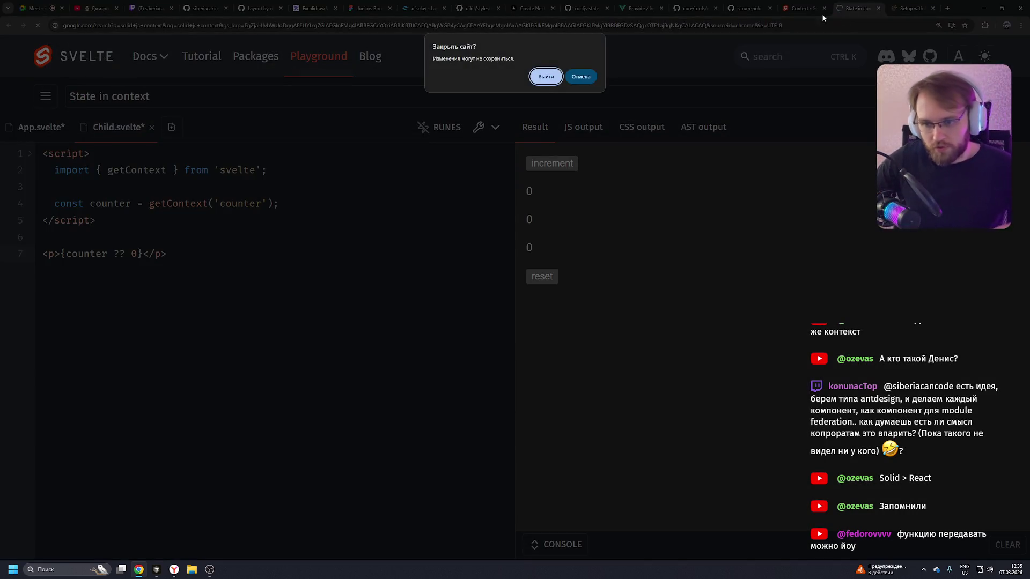
click(548, 77)
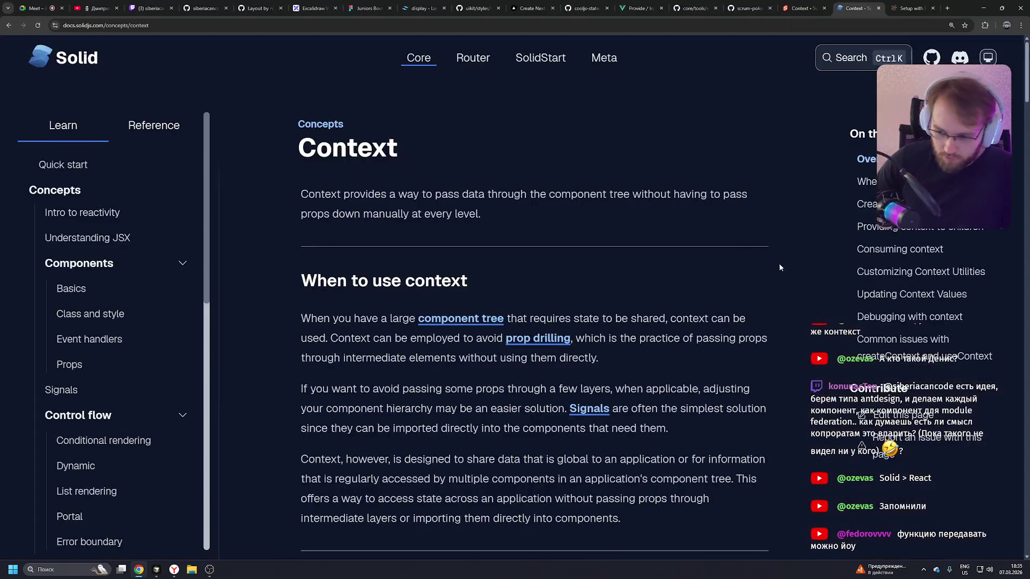
Step: Read the Context.jsx code of Solid's 'Updating Context Values' example, then return to the Svelte docs
click(864, 294)
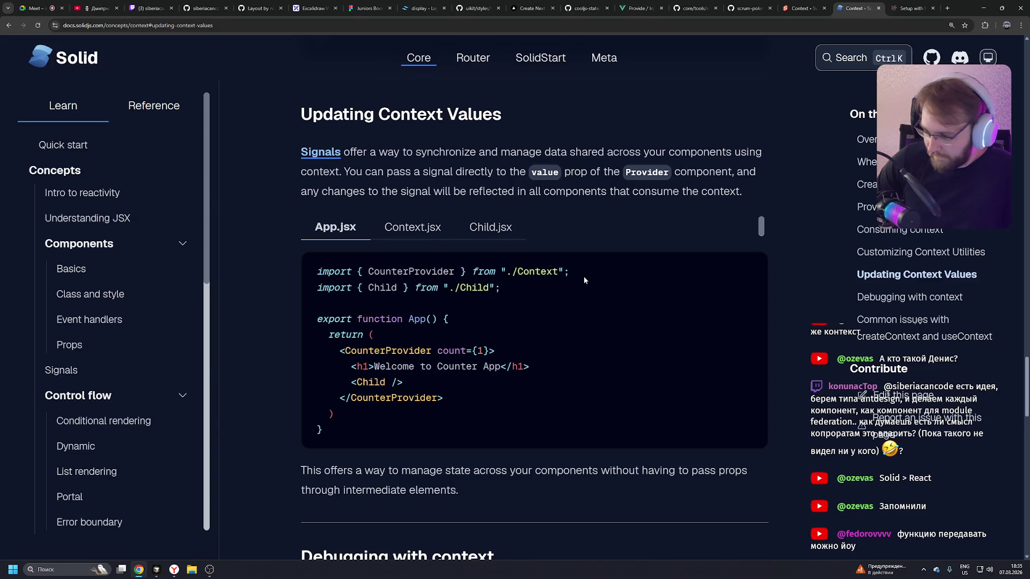
click(423, 227)
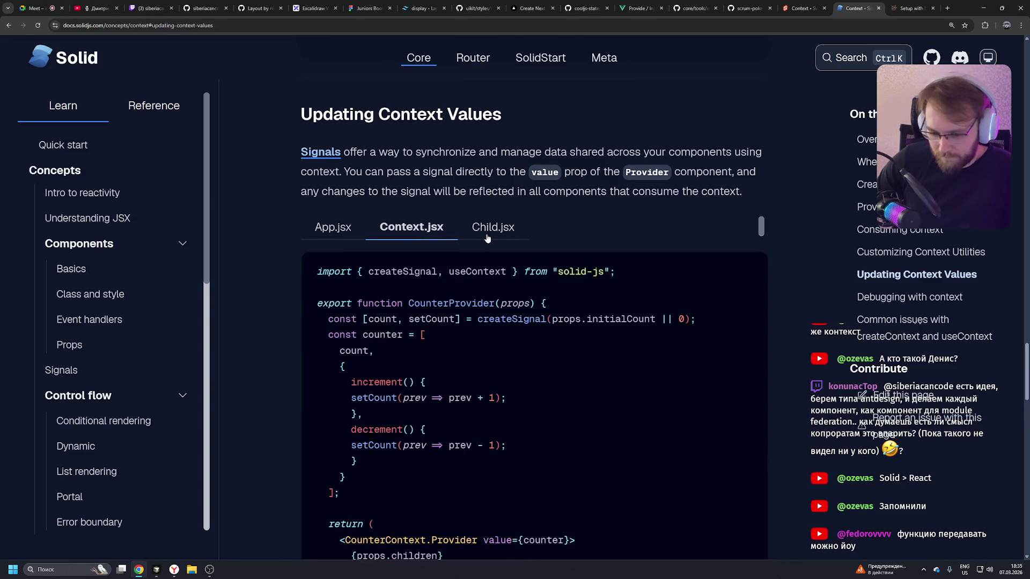
scroll(609, 334, down, 1)
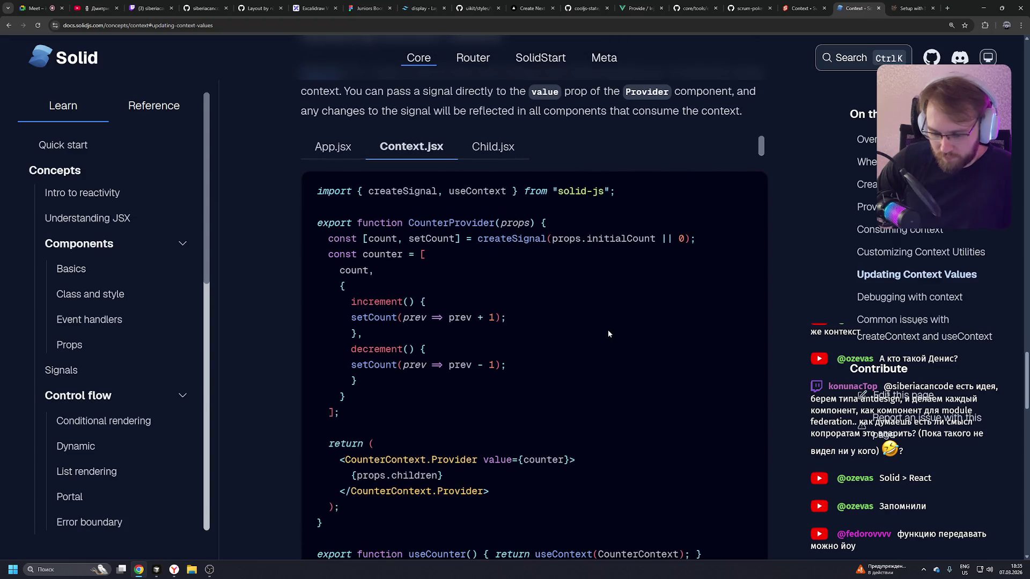
scroll(607, 330, down, 1)
scroll(609, 330, up, 1)
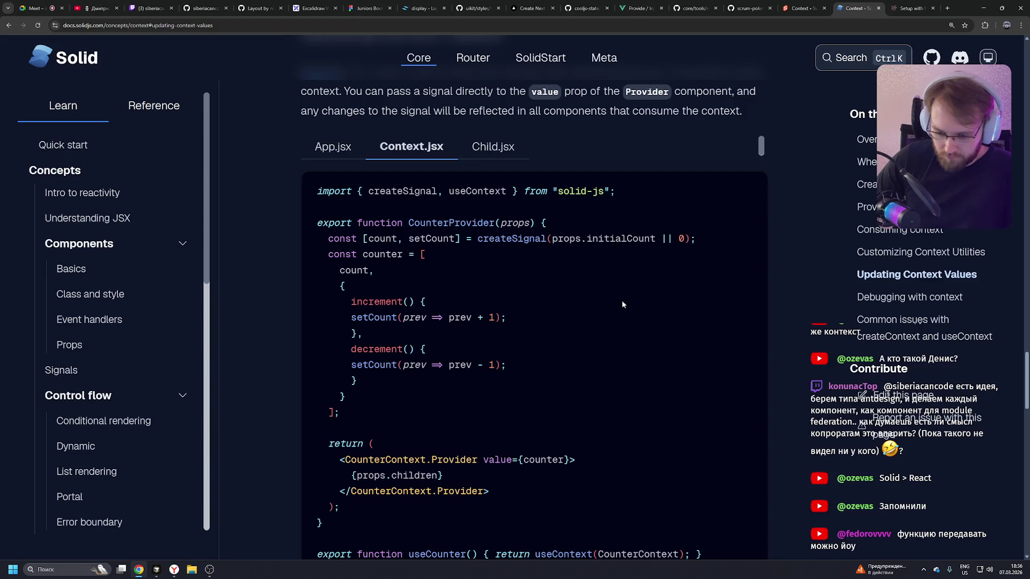
scroll(607, 315, down, 2)
scroll(606, 314, up, 2)
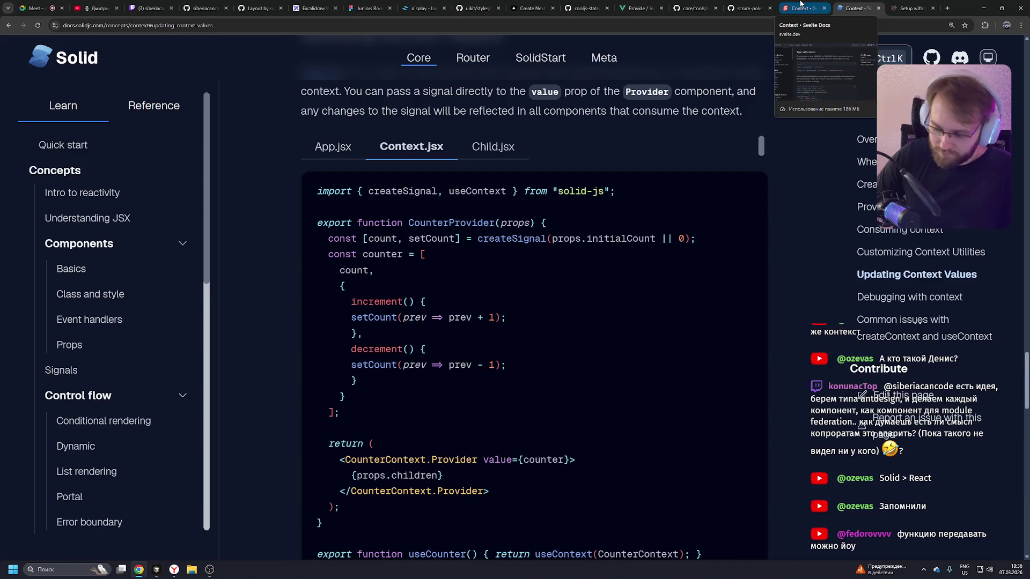
click(801, 8)
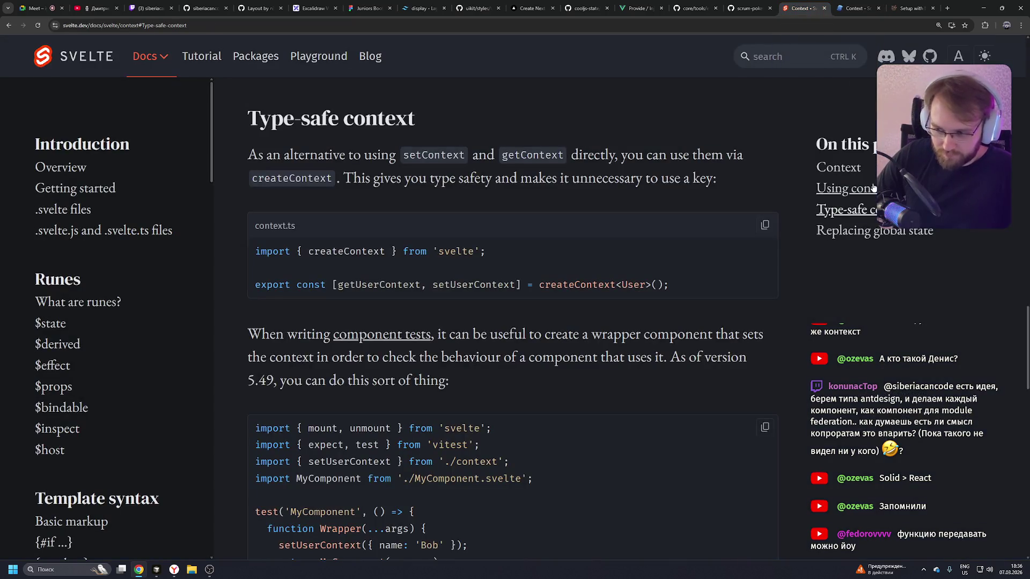
Step: Review the Svelte Type-safe context example, selecting getUserContext in its code
click(837, 170)
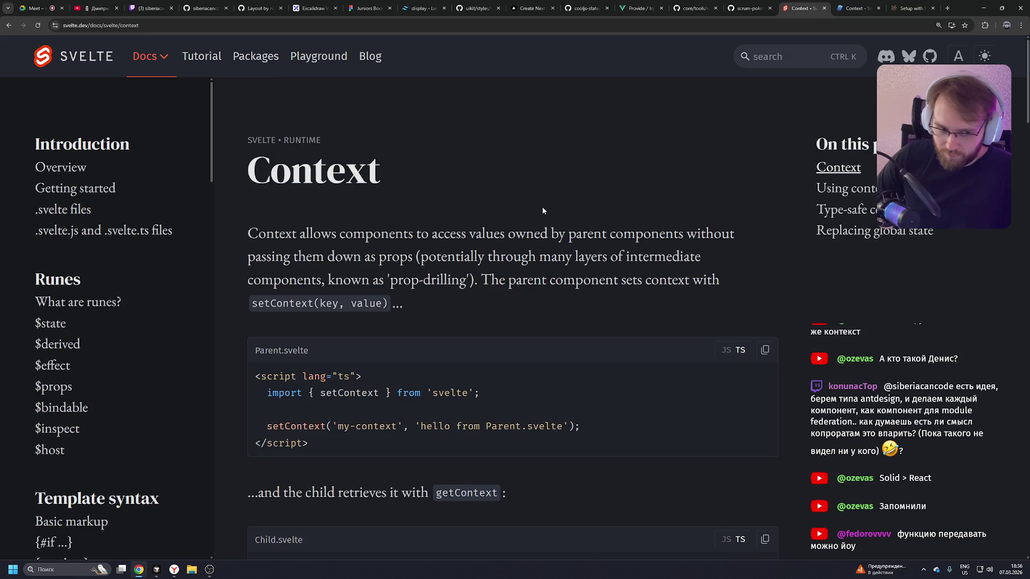
scroll(519, 310, down, 15)
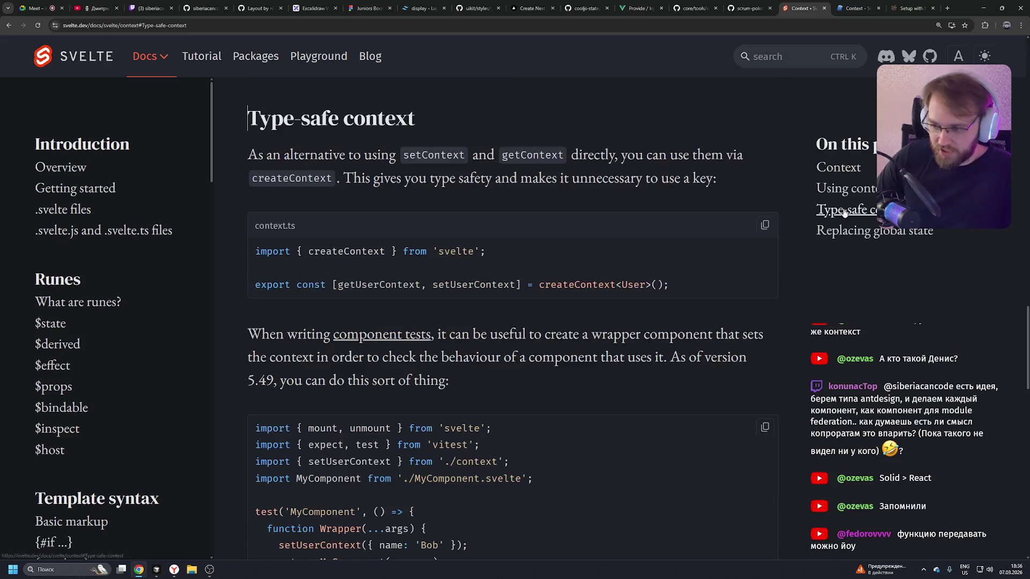
double_click(340, 285)
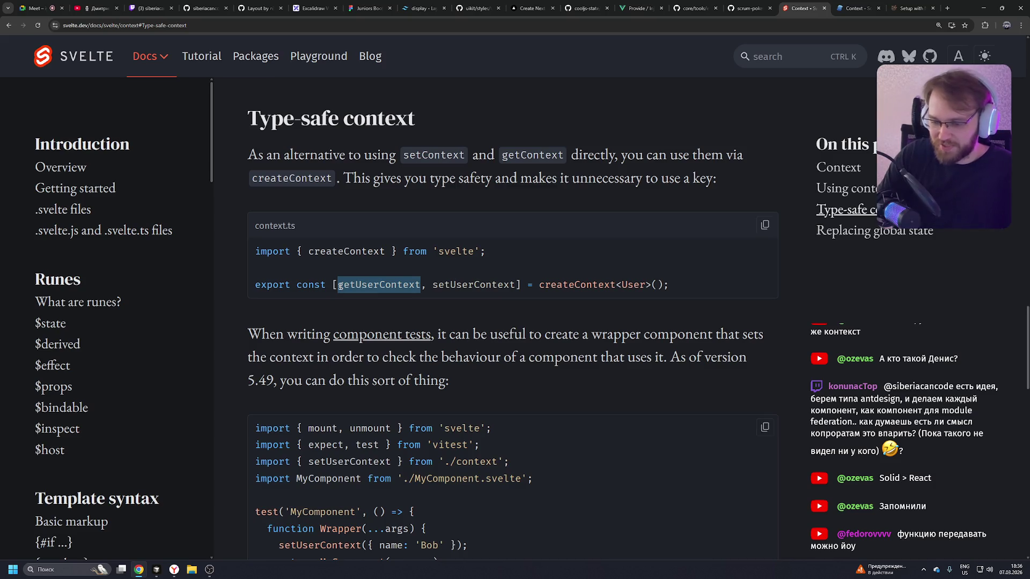
scroll(340, 284, up, 15)
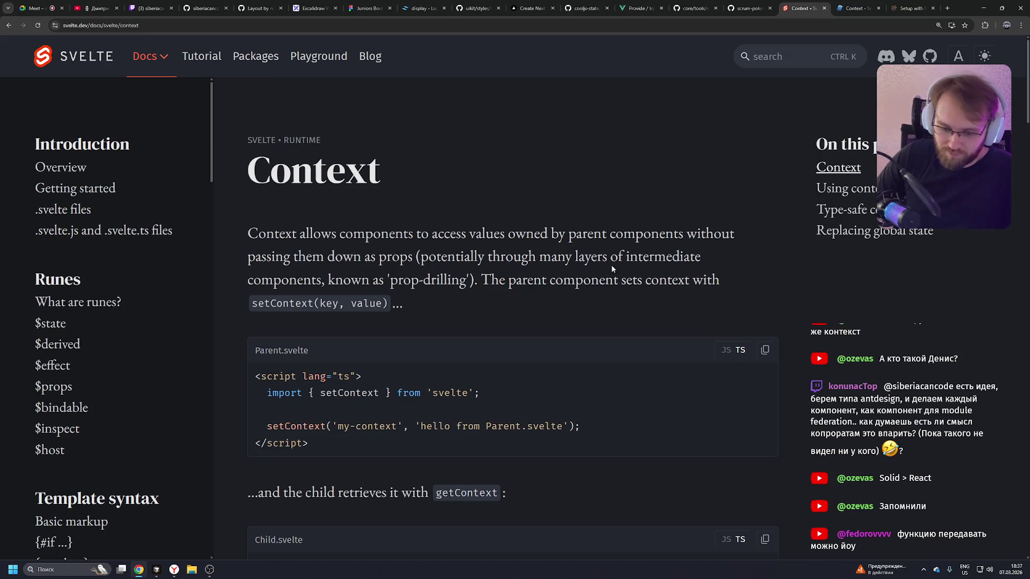
Step: Select the createContext export line, then bring the Vue Provide / Inject tab forward
click(845, 211)
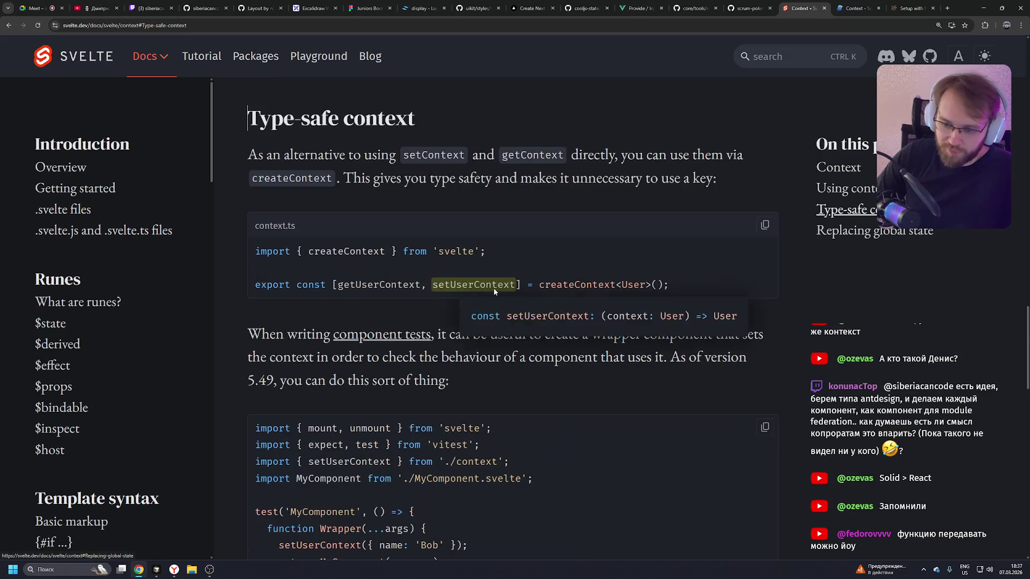
drag(670, 279, 245, 287)
drag(332, 284, 421, 285)
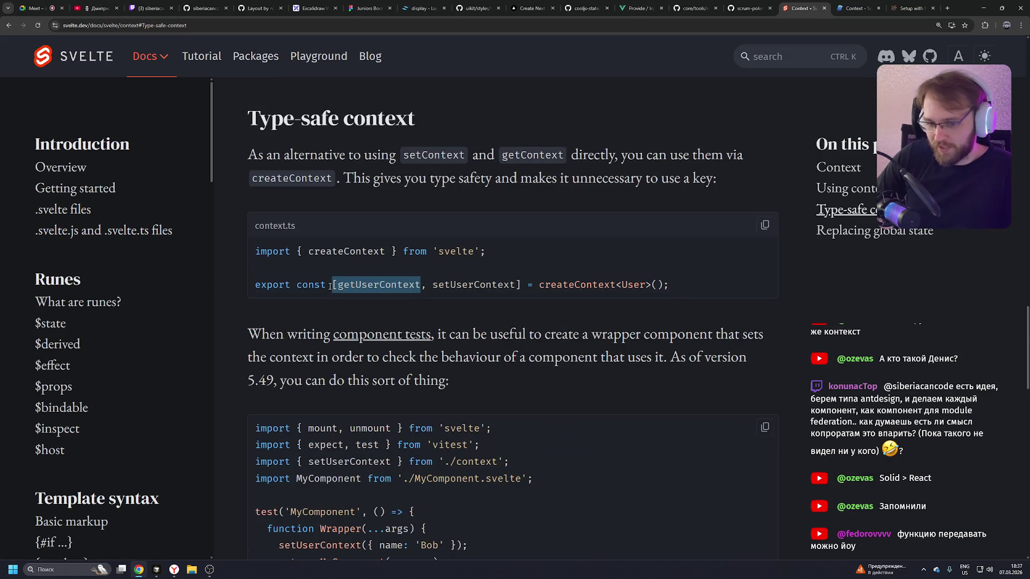
click(342, 312)
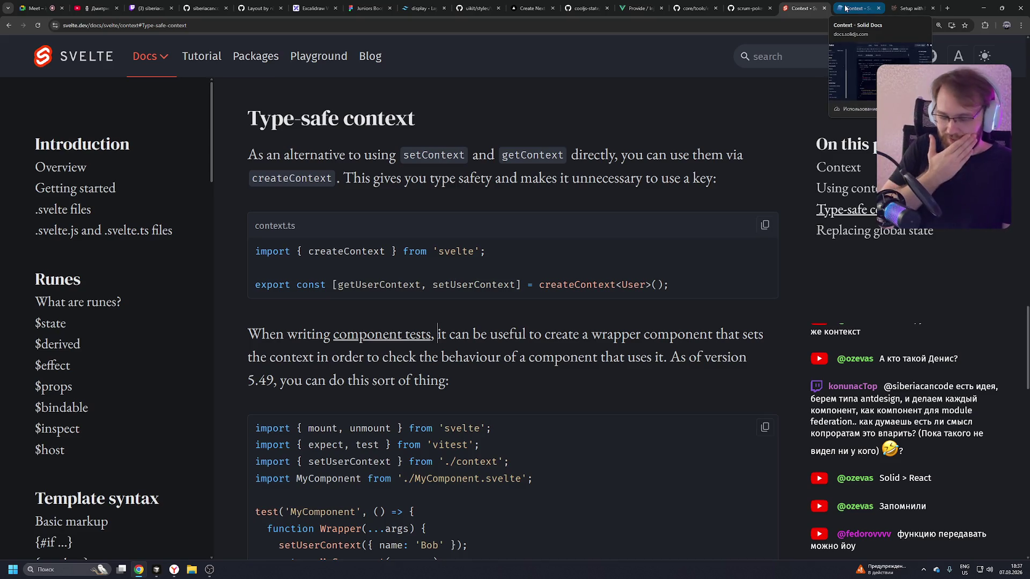
drag(638, 8, 859, 8)
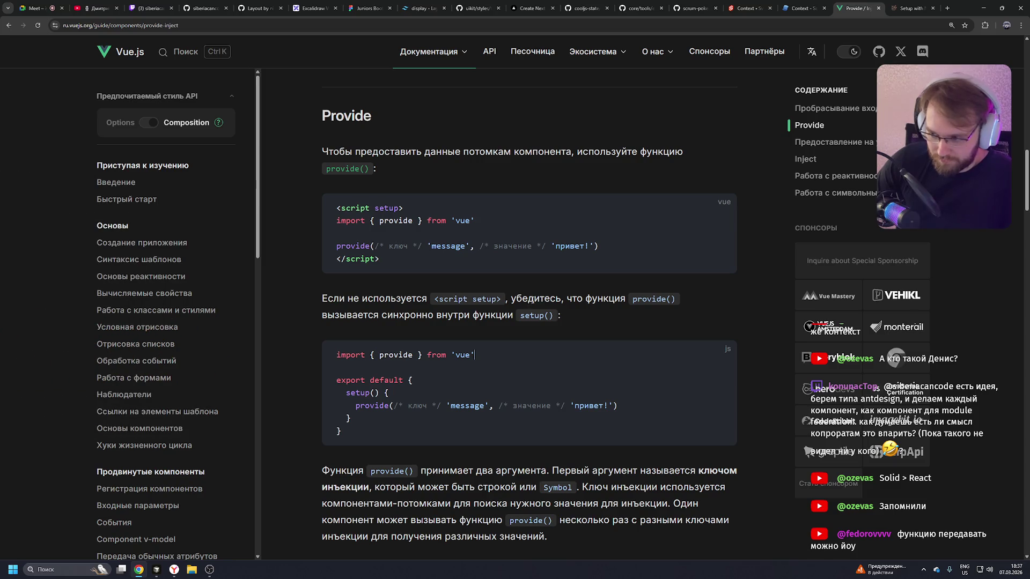
Step: Read the prop drilling part and highlight the provided value and reactive ref provide examples
click(834, 108)
scroll(593, 277, down, 14)
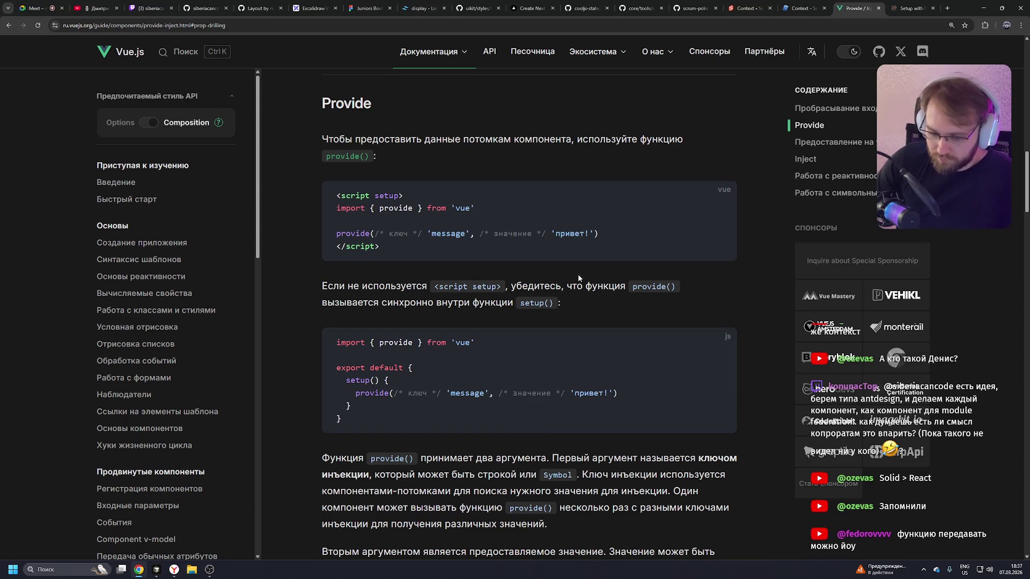
drag(599, 234, 513, 239)
click(537, 247)
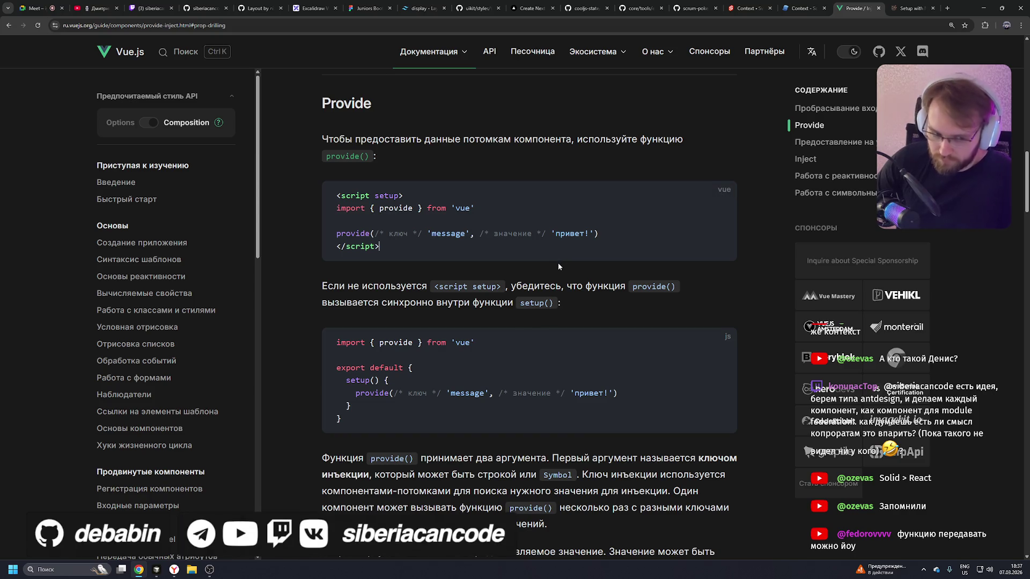
scroll(556, 262, down, 6)
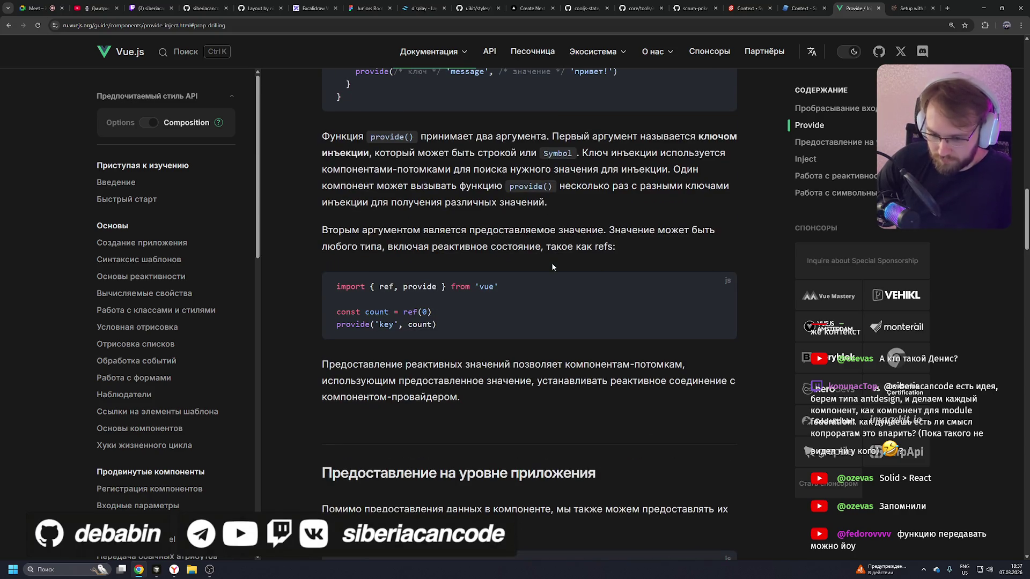
drag(336, 288, 478, 323)
click(633, 331)
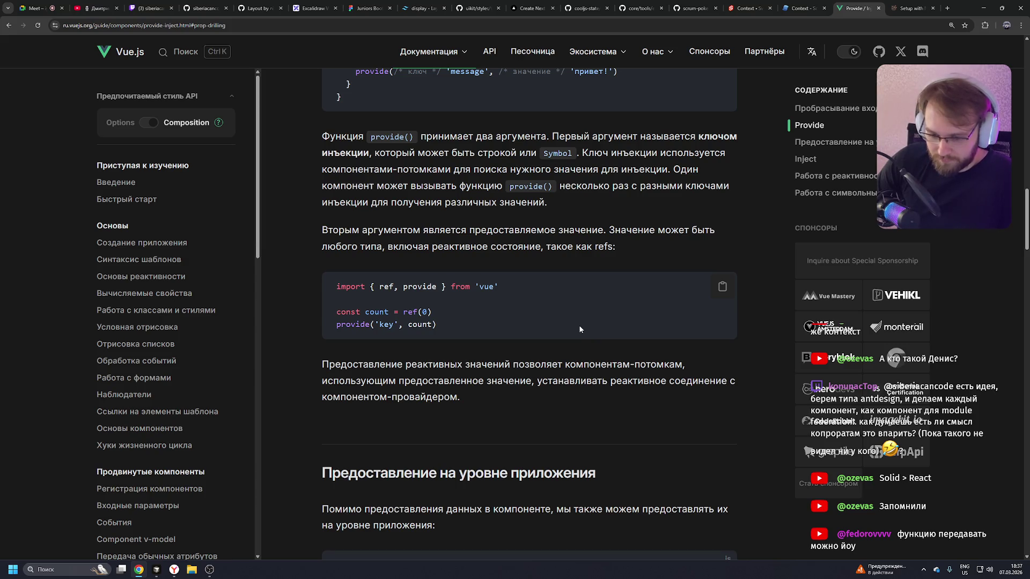
Step: Scroll further through the guide and search the page for 'injection'
scroll(579, 329, down, 3)
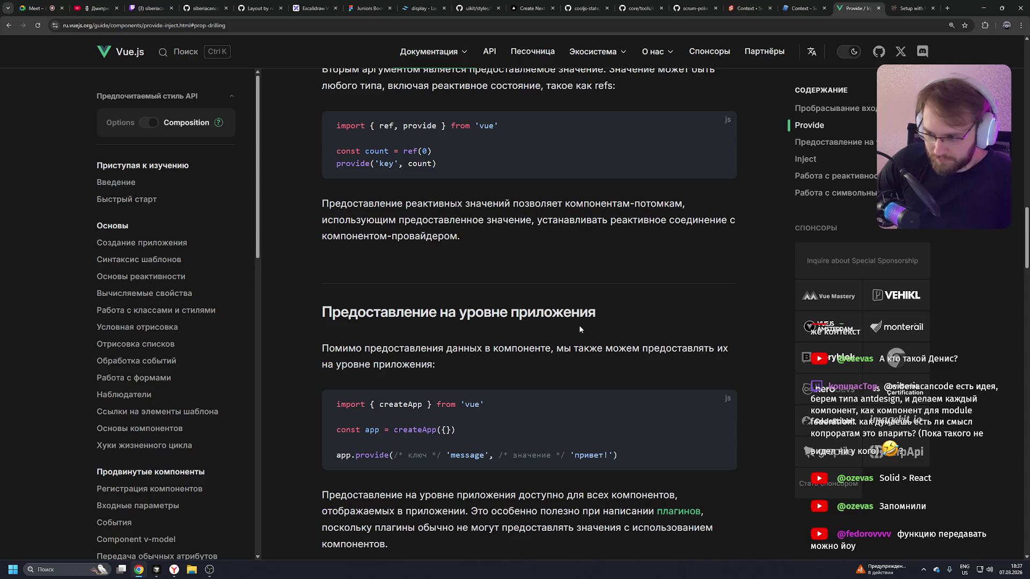
scroll(579, 329, down, 6)
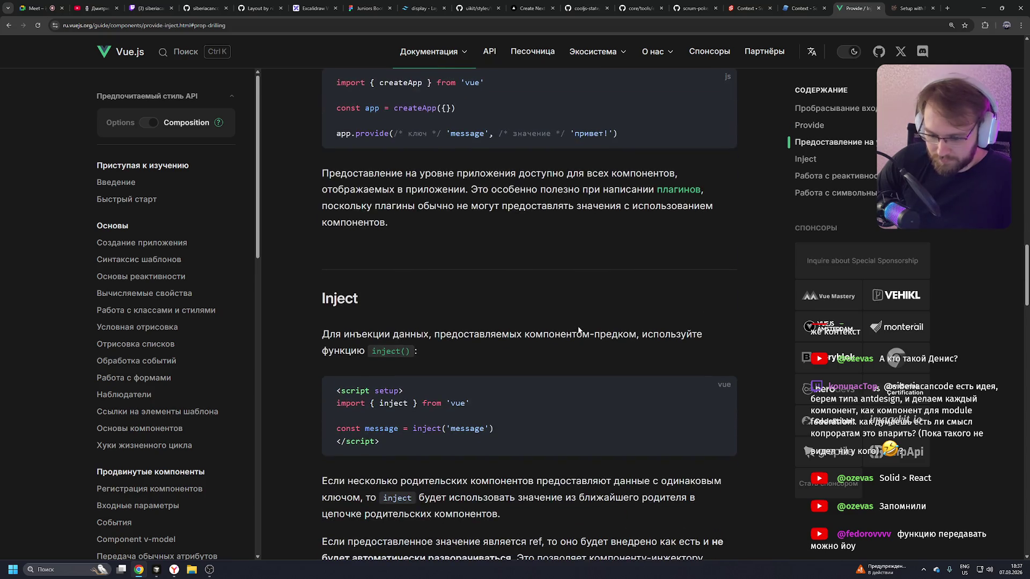
scroll(579, 328, down, 8)
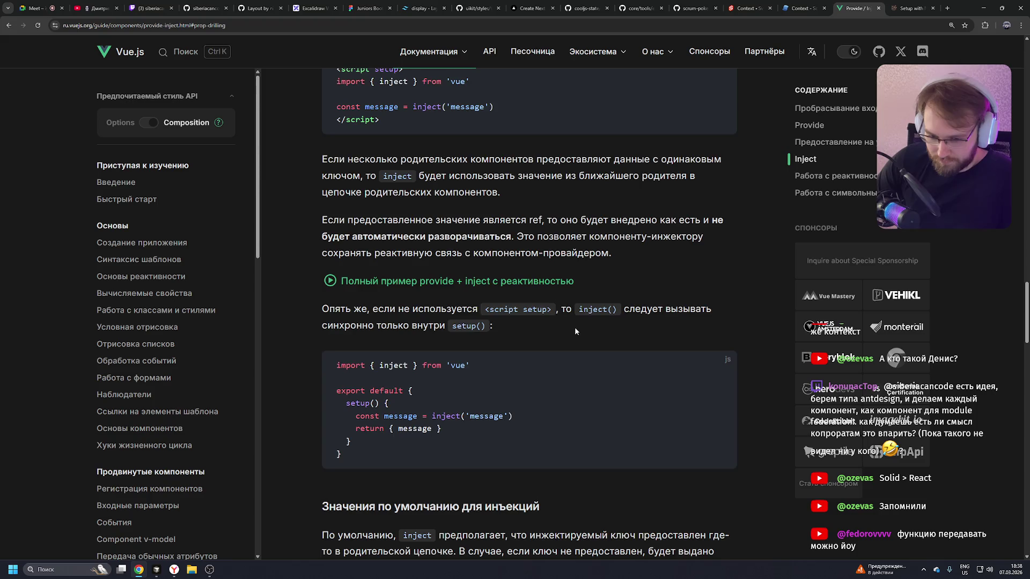
scroll(575, 329, down, 5)
scroll(573, 327, down, 5)
scroll(573, 327, down, 4)
scroll(573, 327, down, 5)
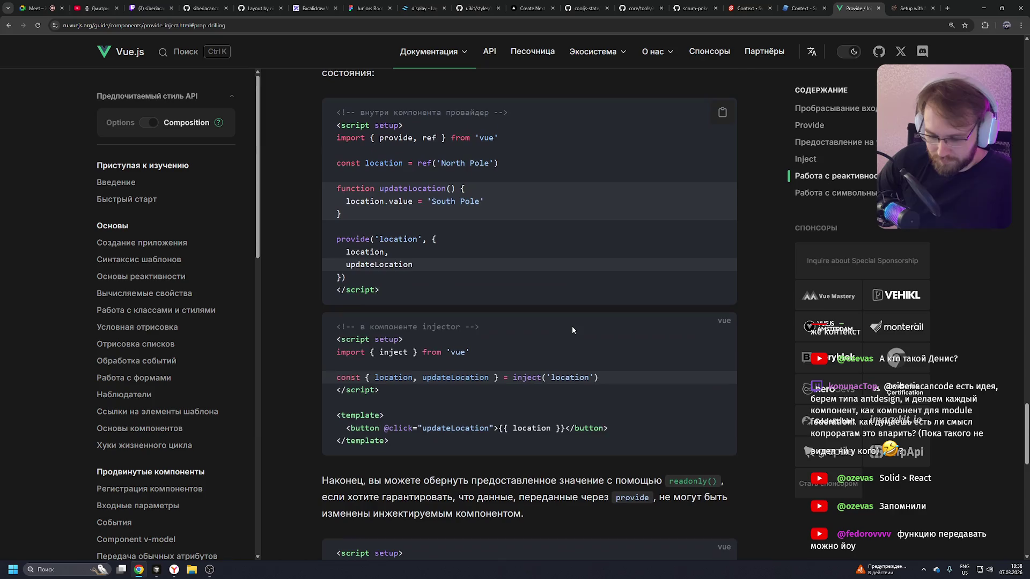
key(ctrl+f)
text(types)
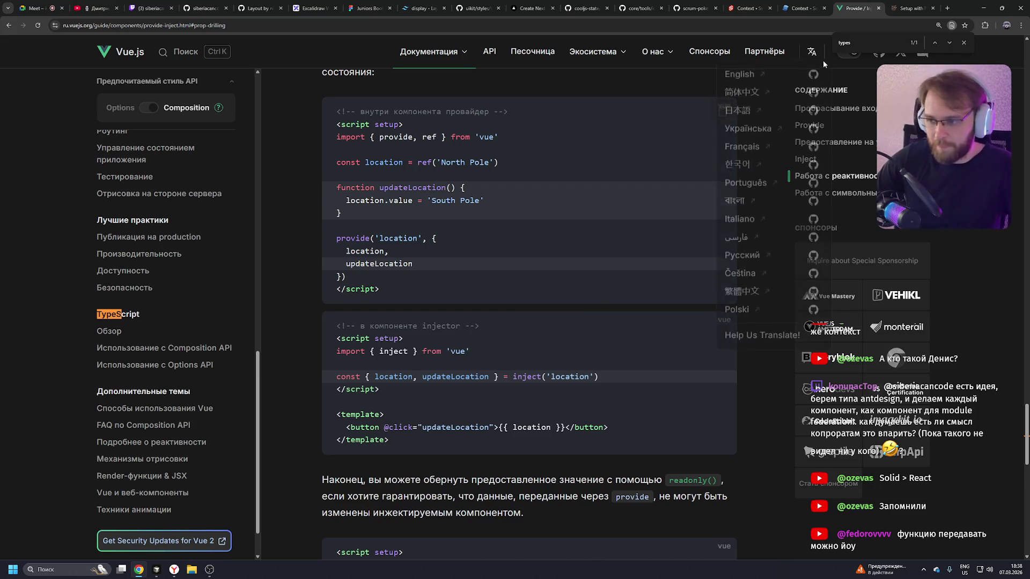
key(ctrl+a)
text(injectio)
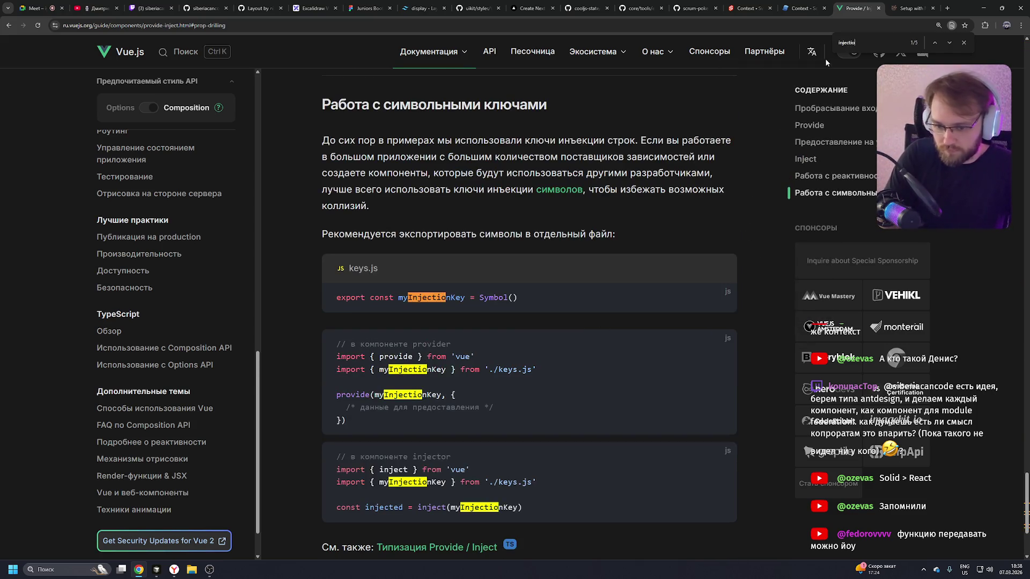
key(Escape)
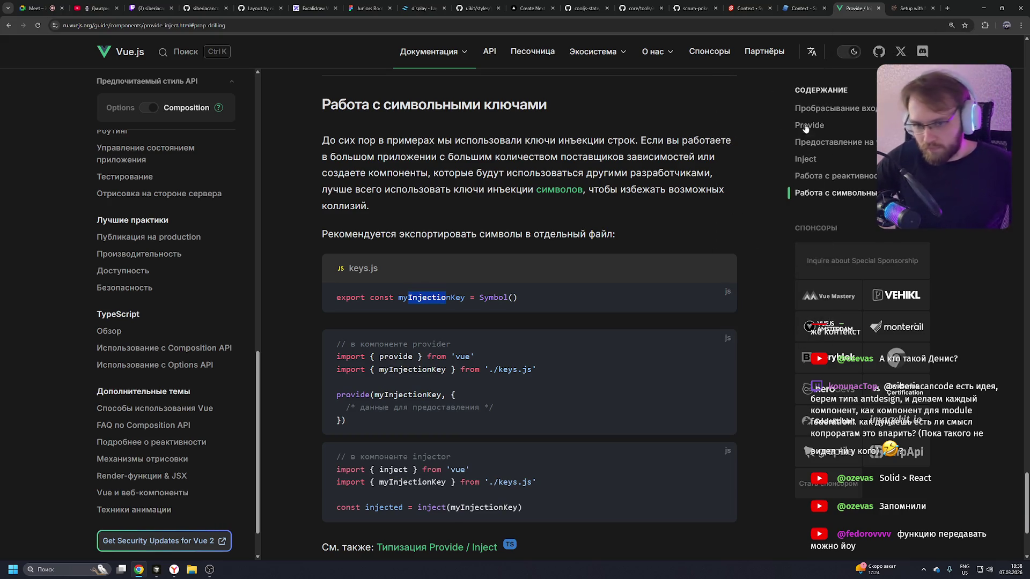
Step: Select the myInjectionKey Symbol export in keys.js and the provide(myInjectionKey) block
drag(367, 298, 515, 298)
click(515, 298)
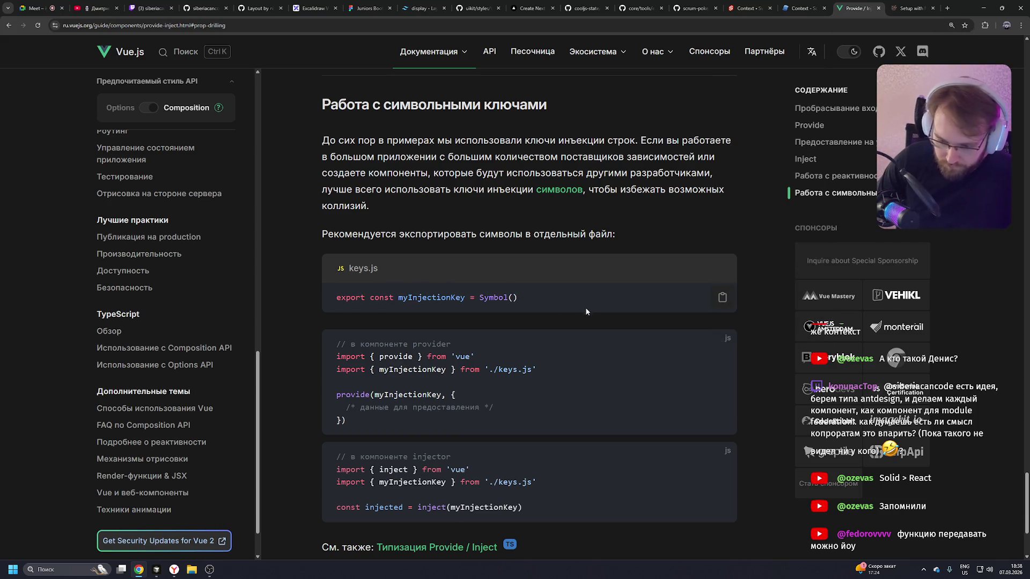
scroll(582, 306, down, 1)
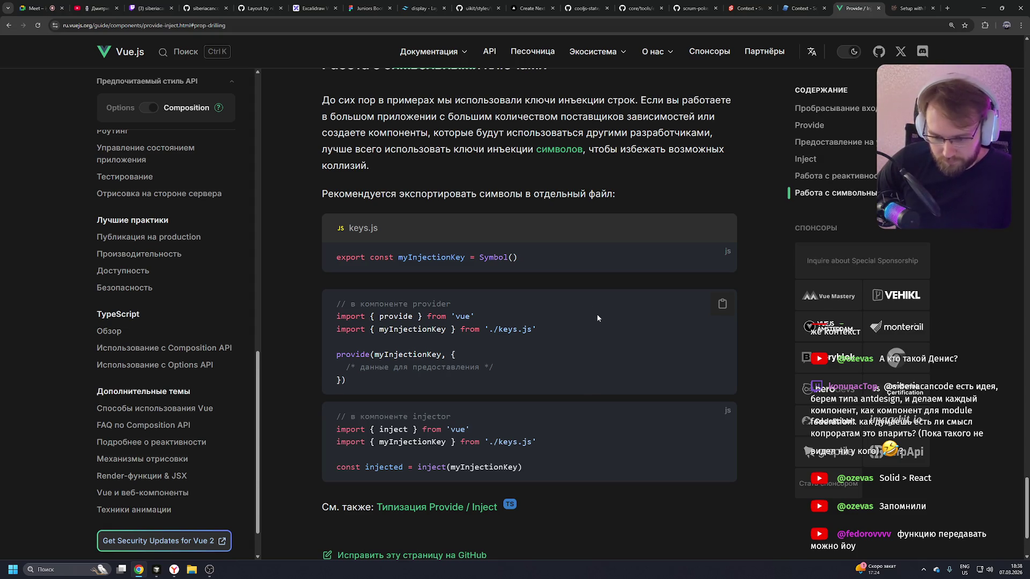
triple_click(581, 262)
click(581, 266)
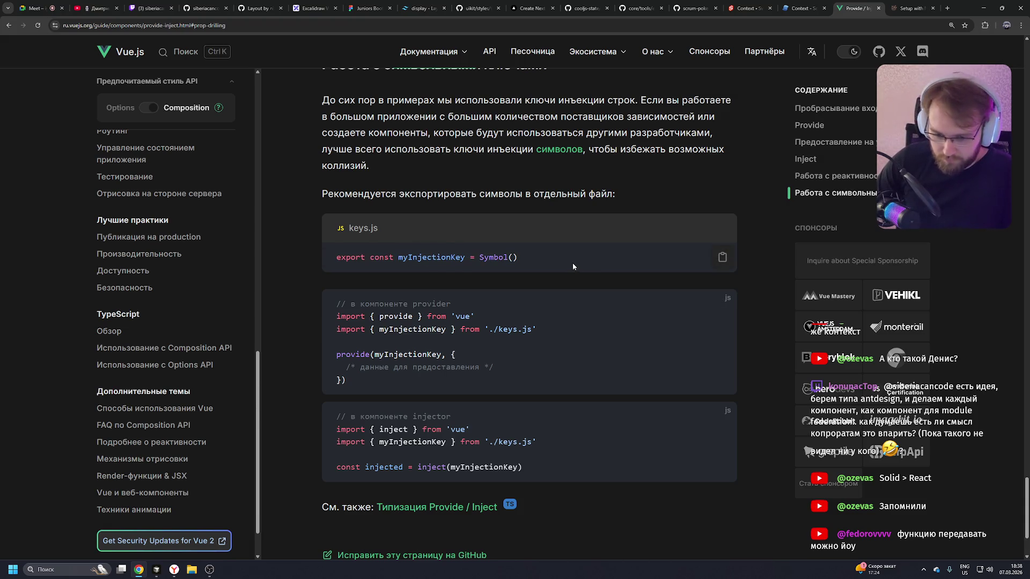
triple_click(418, 355)
mouse_move(418, 354)
mouse_down()
mouse_move(378, 377)
mouse_move(323, 355)
mouse_up()
click(397, 385)
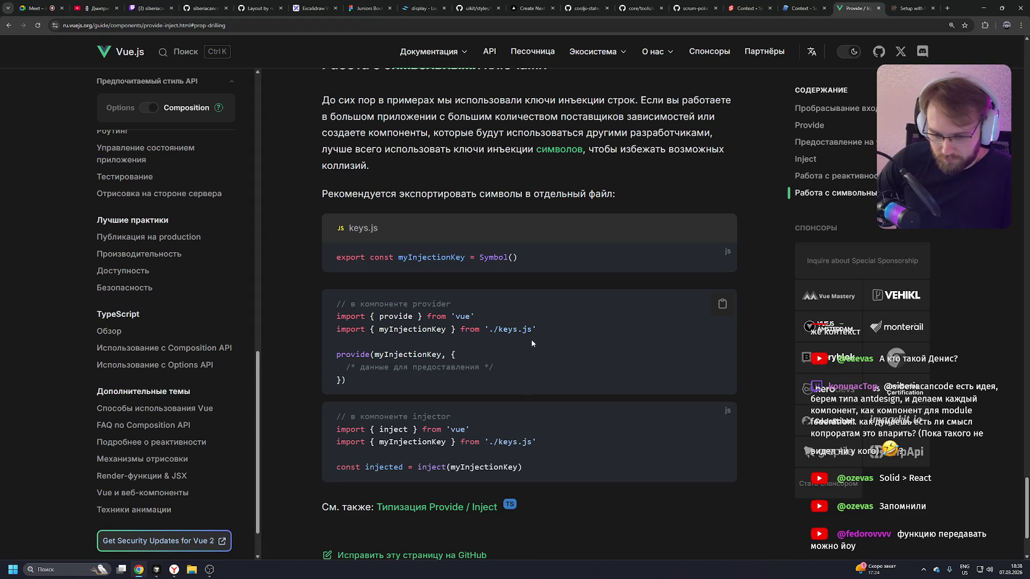
drag(542, 253, 333, 258)
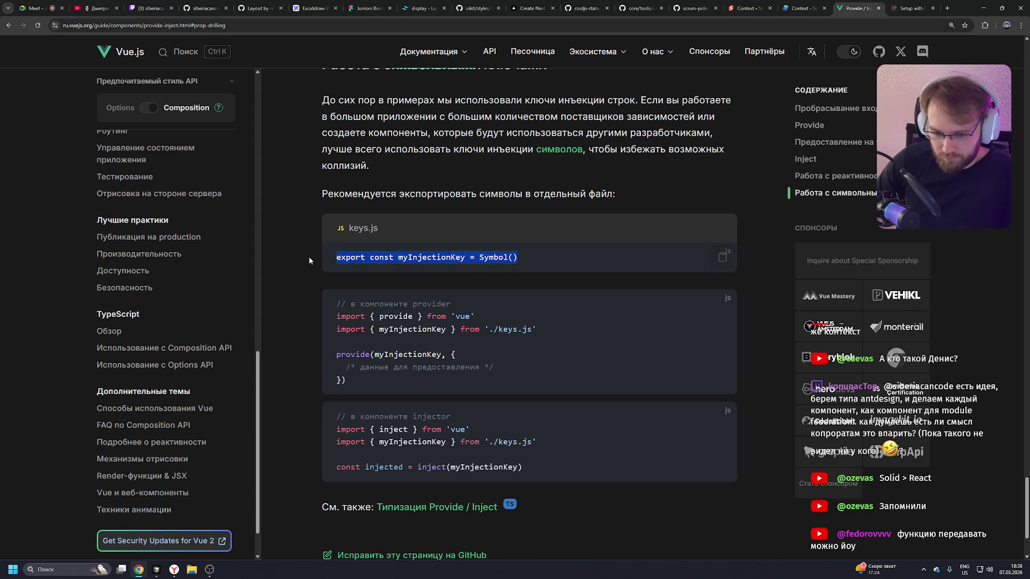
click(539, 258)
Step: Open 'Типизация Provide / Inject' in a new tab and switch to it
scroll(536, 255, down, 1)
right_click(458, 475)
click(483, 377)
key(ctrl+Tab)
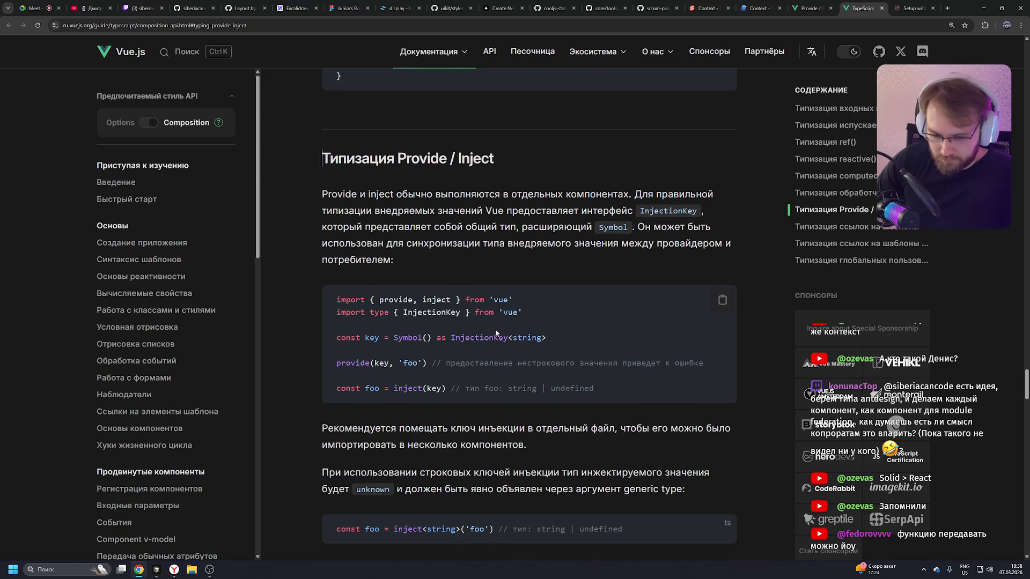
Step: Read the InjectionKey typing example, highlighting its code lines
scroll(600, 359, down, 1)
mouse_move(600, 355)
mouse_down()
mouse_move(331, 285)
mouse_move(336, 271)
mouse_up()
click(560, 297)
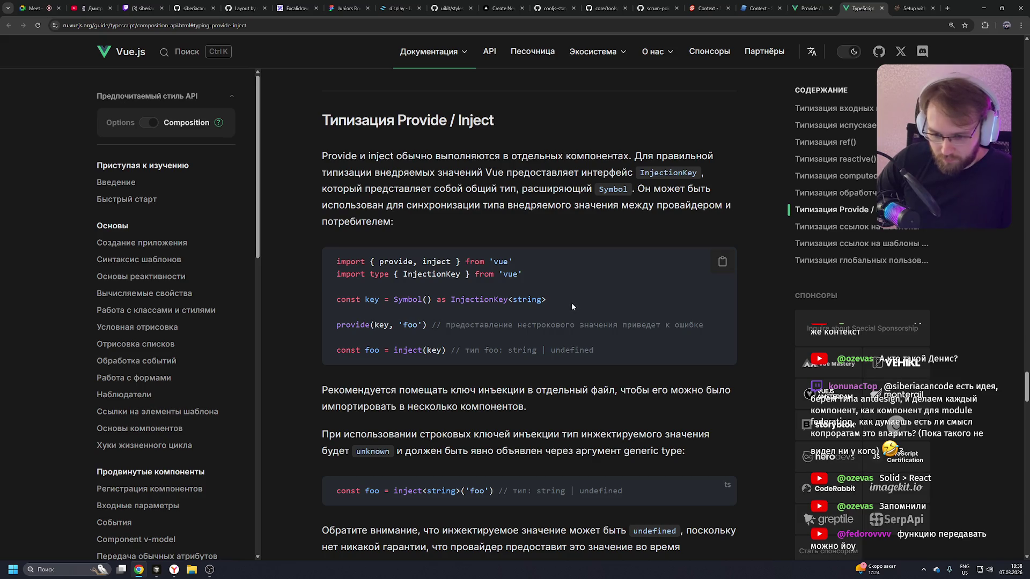
scroll(570, 302, down, 1)
scroll(566, 301, up, 1)
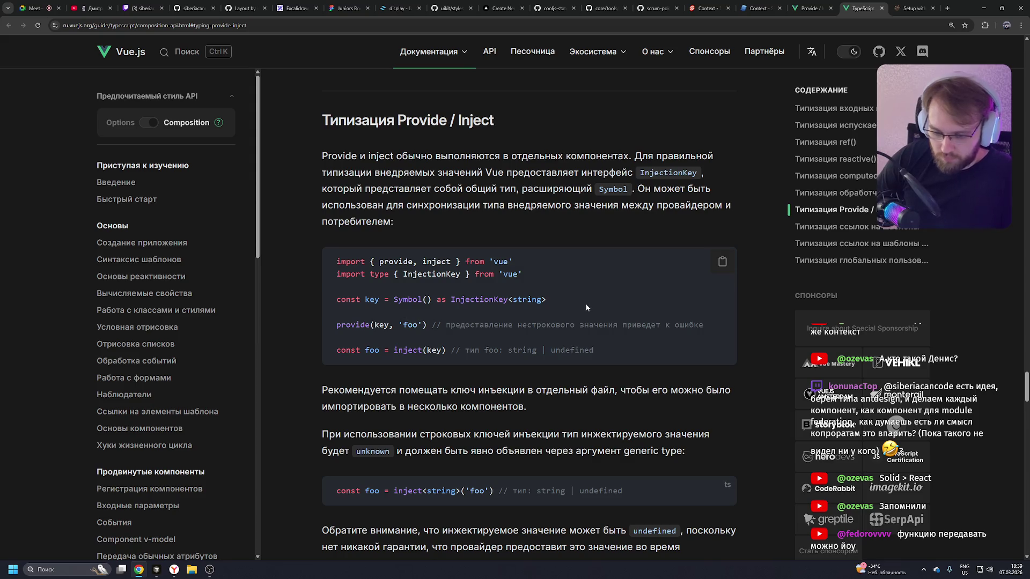
scroll(583, 306, down, 1)
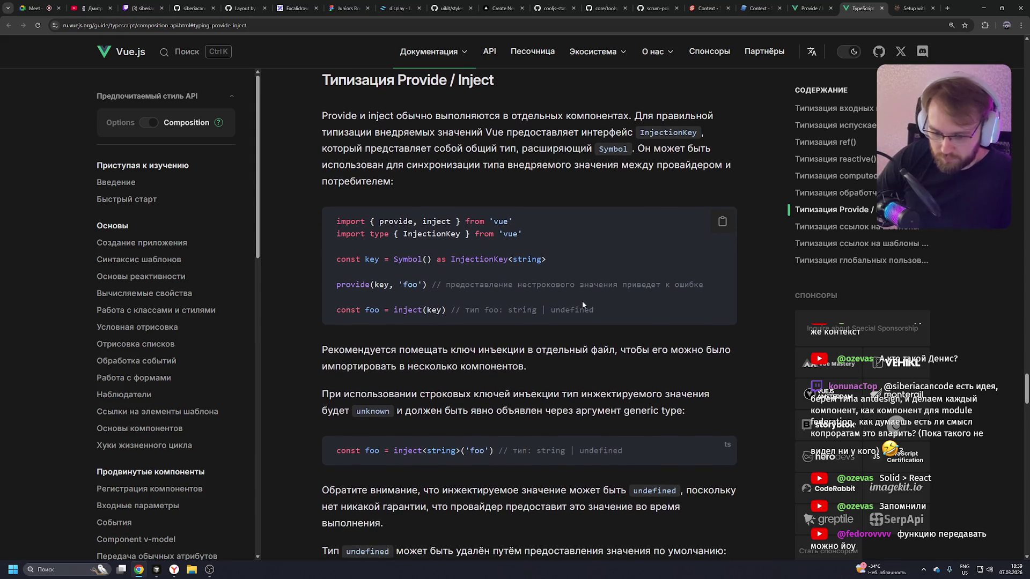
scroll(583, 304, up, 1)
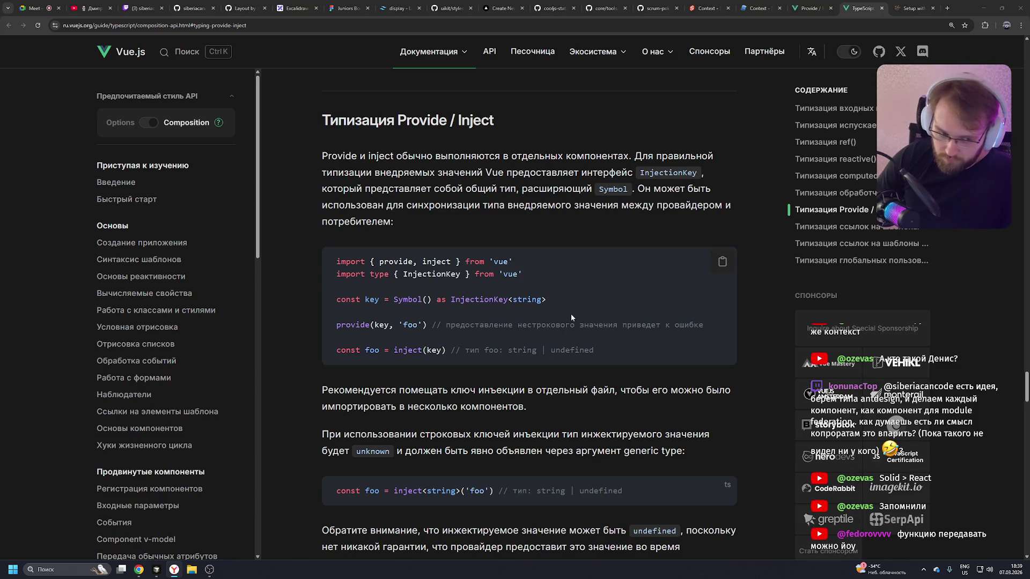
mouse_move(575, 316)
mouse_down()
mouse_move(320, 266)
mouse_move(325, 259)
mouse_up()
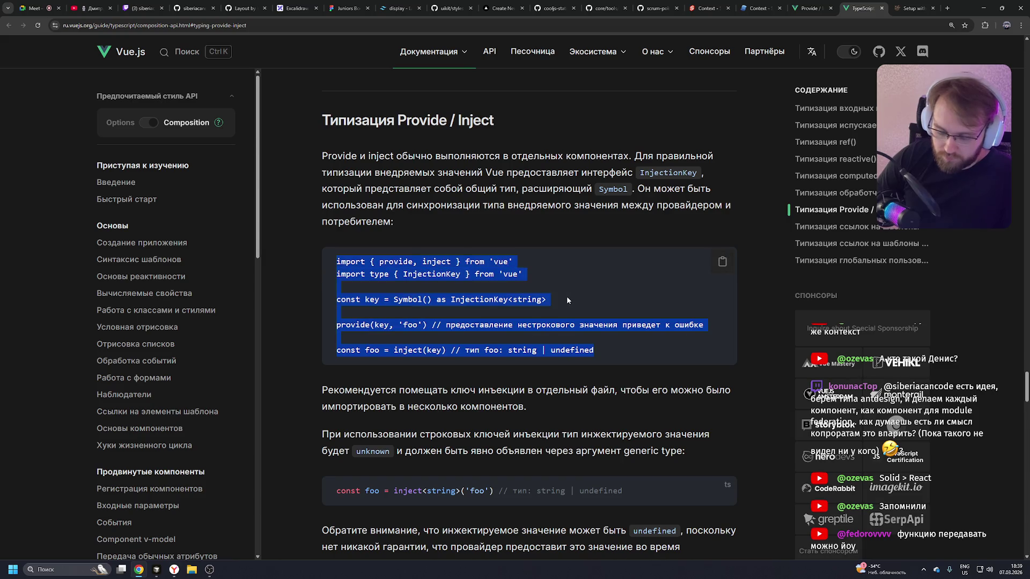
click(571, 293)
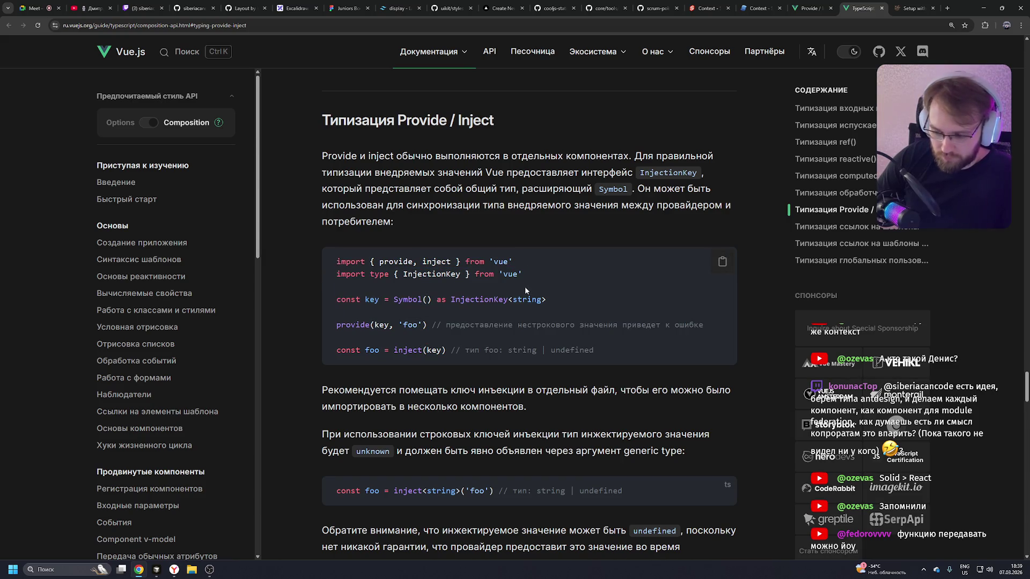
Step: Select the const key through inject(key) lines, then return to the Provide / Inject guide
key(ctrl+shift+Tab)
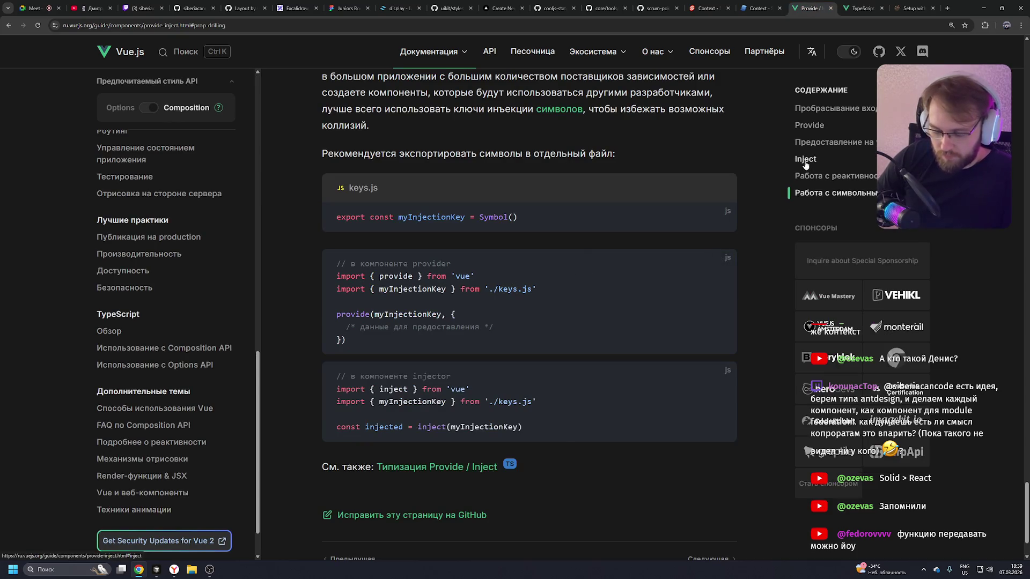
key(ctrl+Tab)
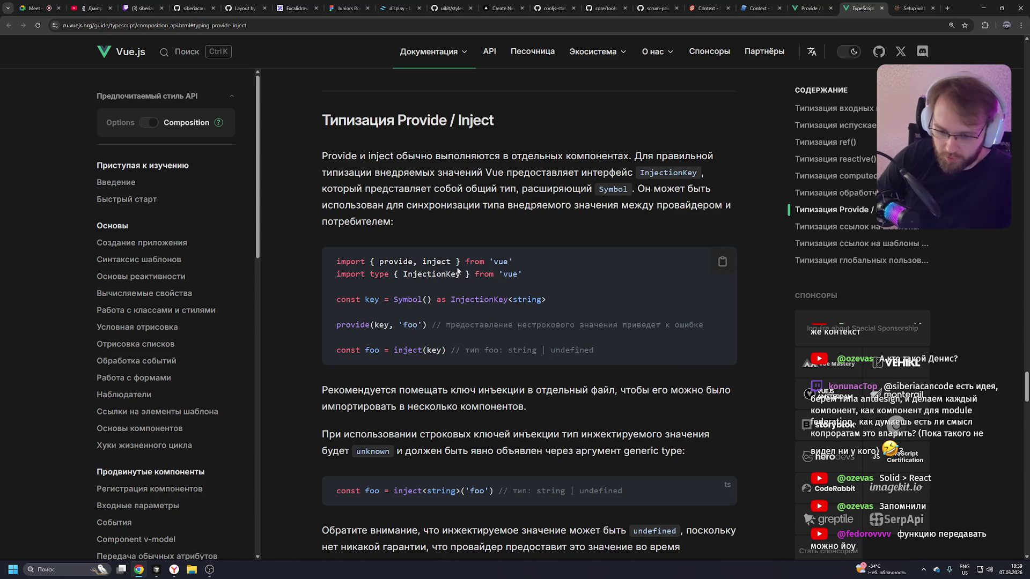
drag(338, 299, 658, 354)
click(436, 298)
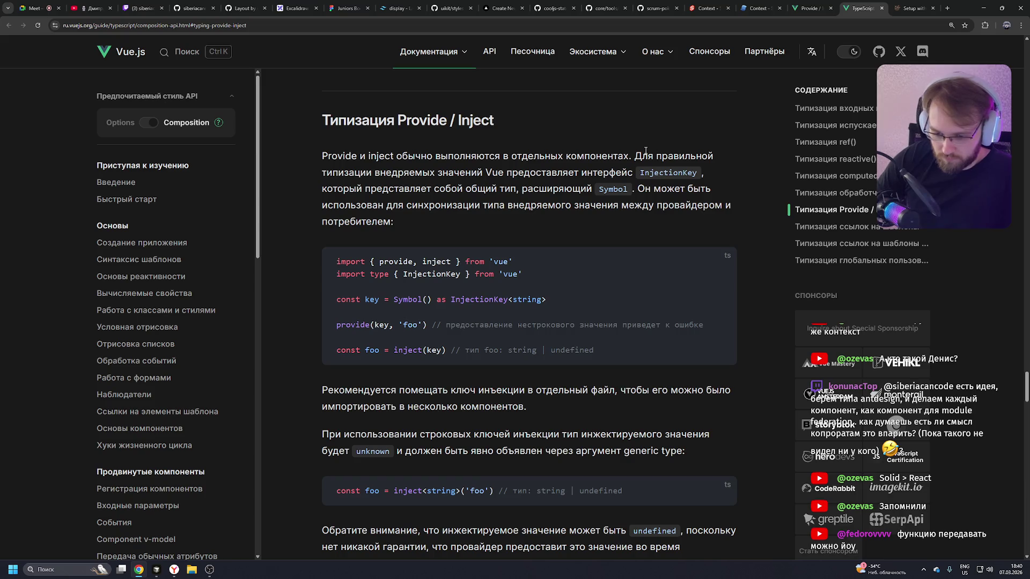
click(810, 8)
scroll(521, 296, up, 10)
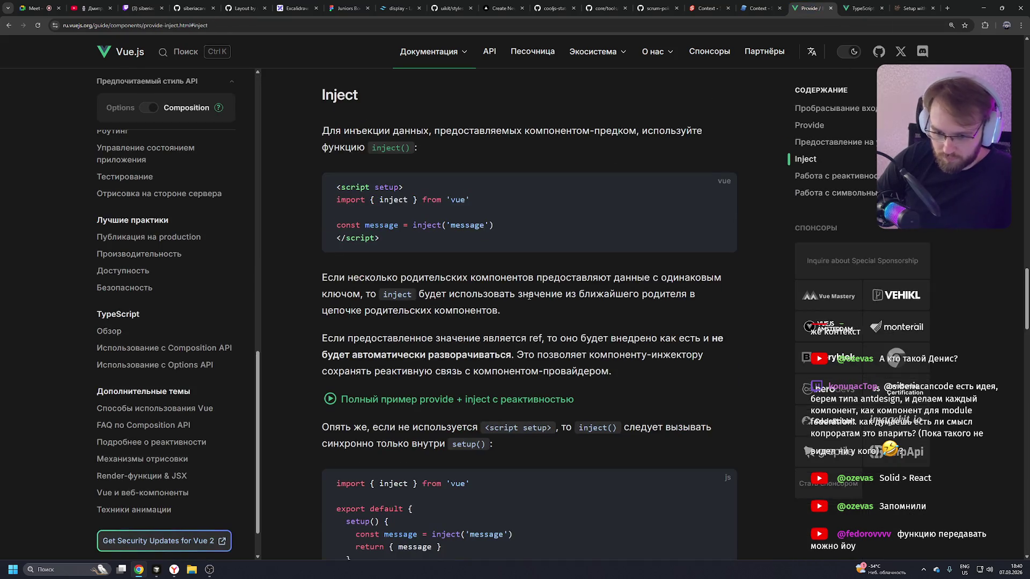
Step: Scroll to the injection default values section and highlight its example code
scroll(520, 291, down, 8)
drag(566, 329, 485, 329)
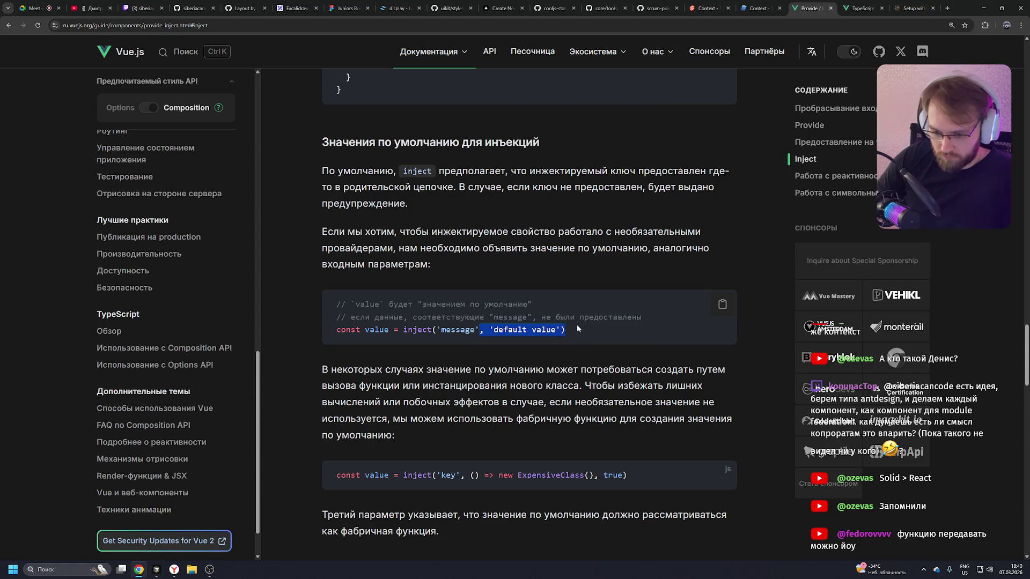
scroll(574, 326, down, 2)
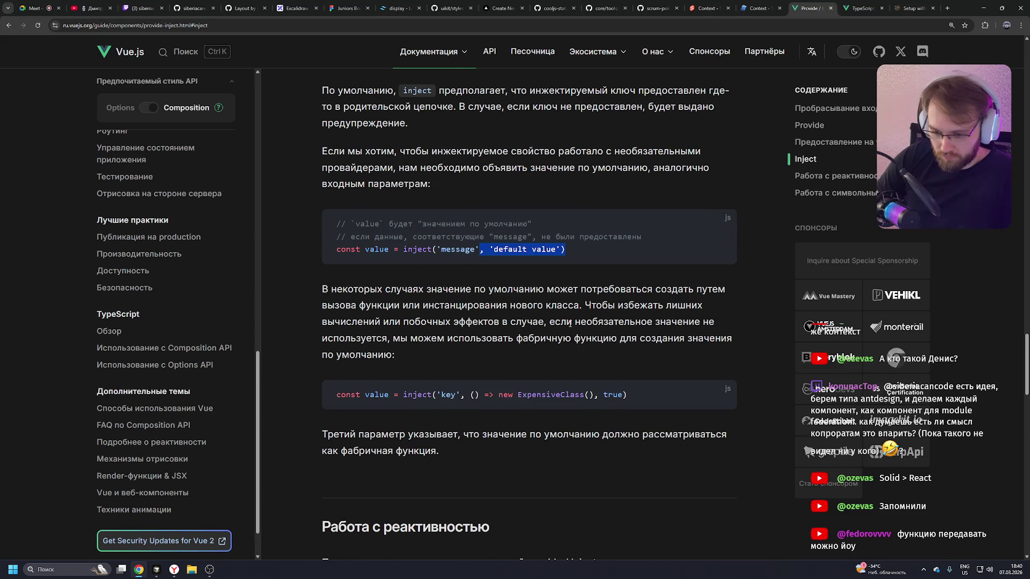
scroll(569, 323, up, 1)
drag(642, 430, 336, 435)
click(554, 422)
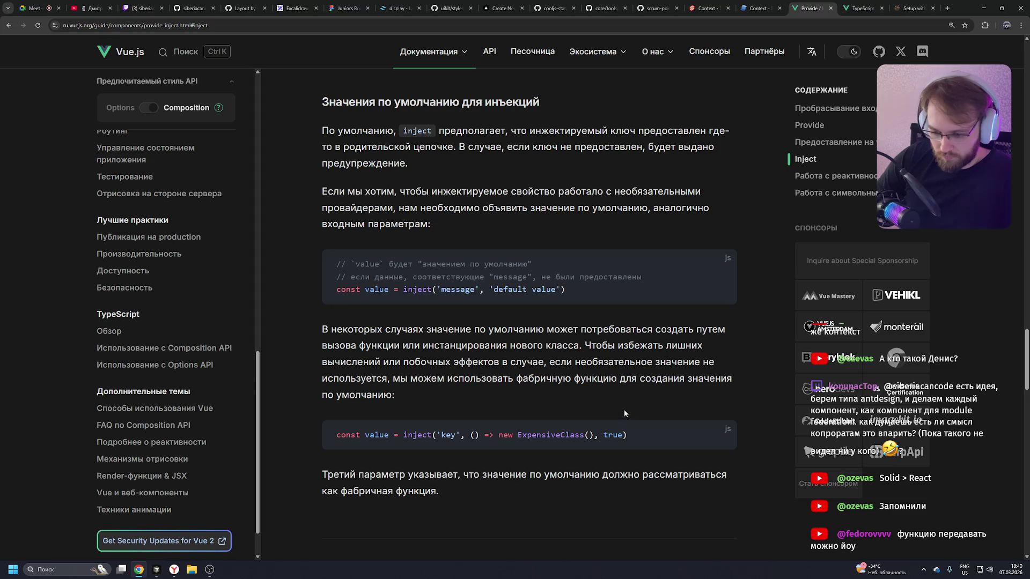
Step: Highlight the factory function and 'default value' arguments of inject, then search 'react dev createContext'
mouse_move(594, 435)
mouse_down()
mouse_move(467, 435)
mouse_move(593, 435)
mouse_up()
click(469, 435)
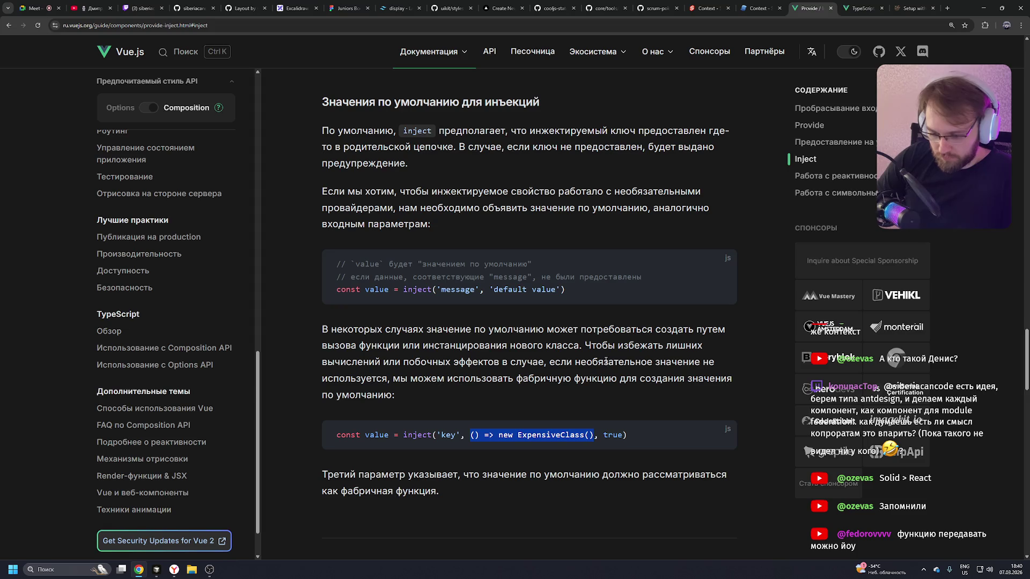
drag(560, 290, 481, 291)
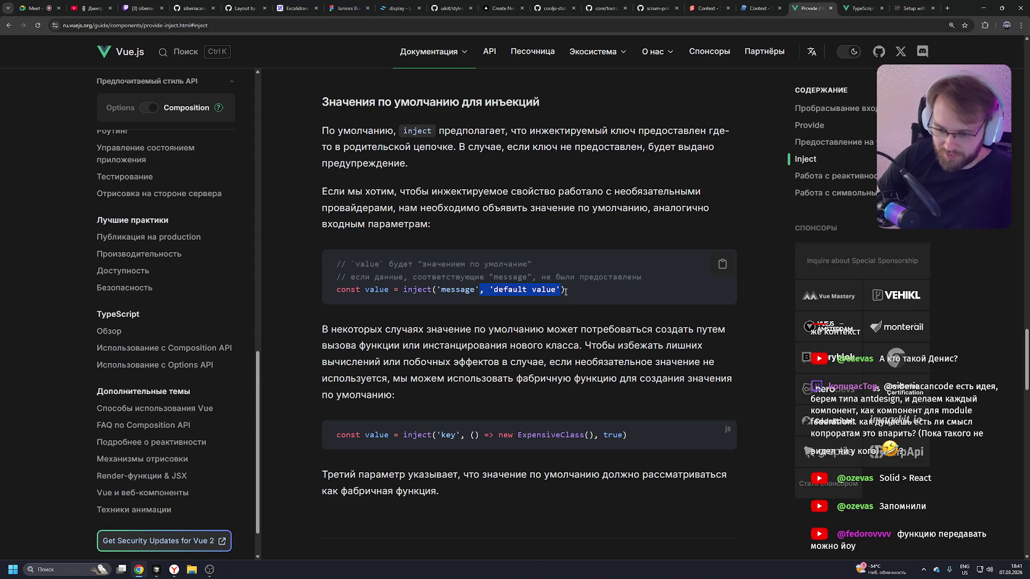
drag(567, 290, 482, 290)
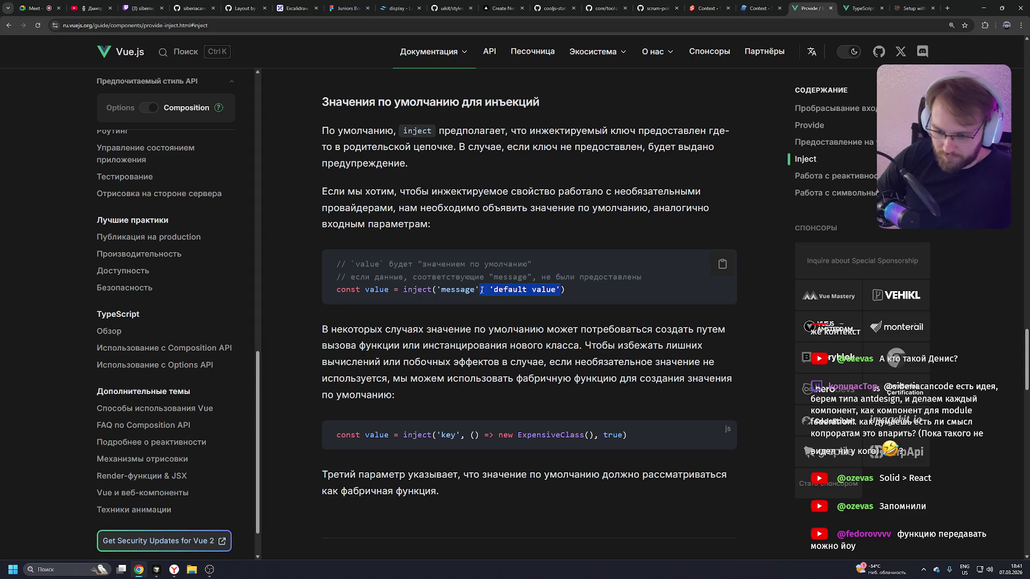
click(585, 292)
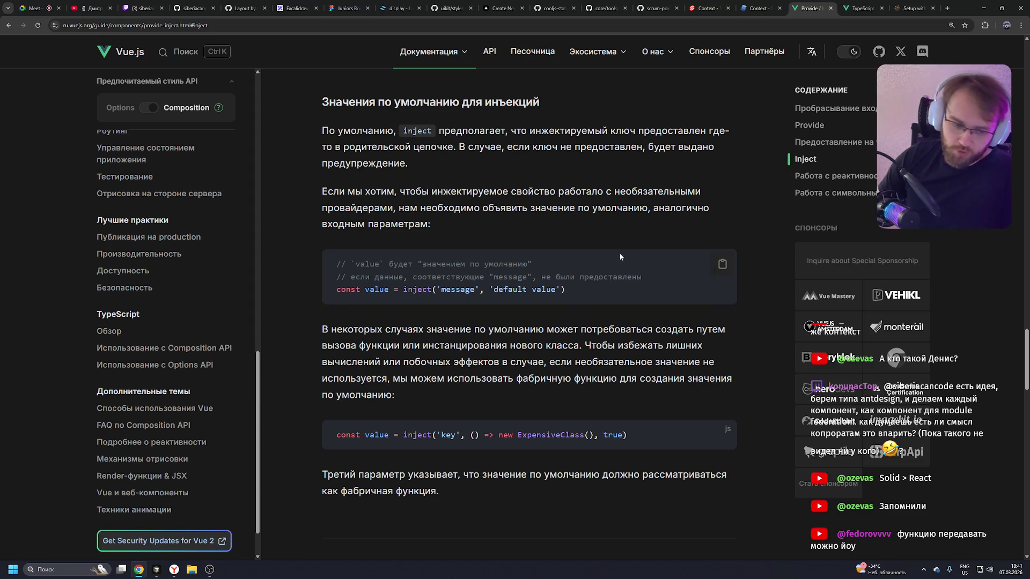
click(948, 8)
text(react dev )
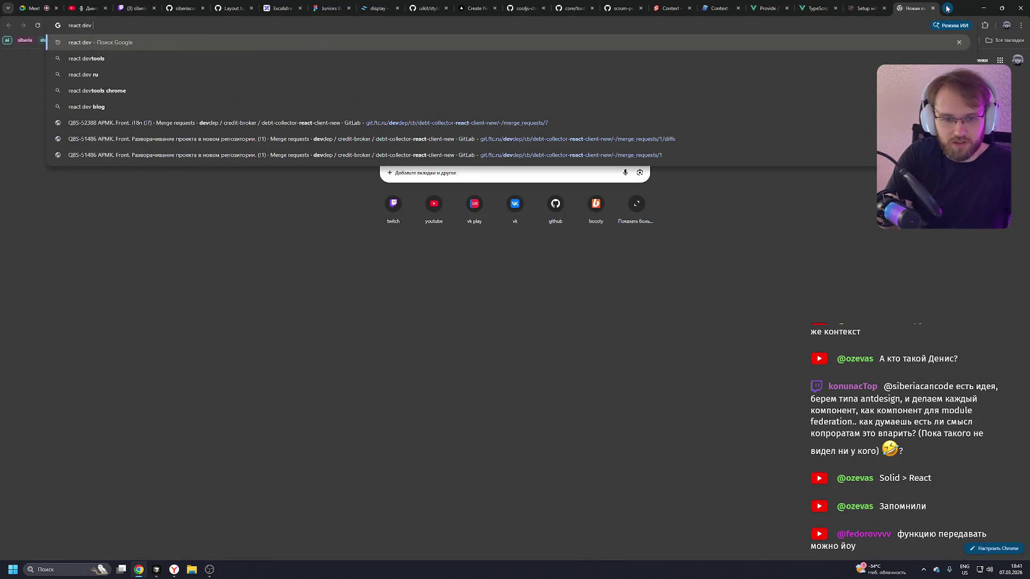
text(createContext)
Step: Open the react.dev createContext reference at createContext(defaultValue) and highlight the 'light' default
key(Return)
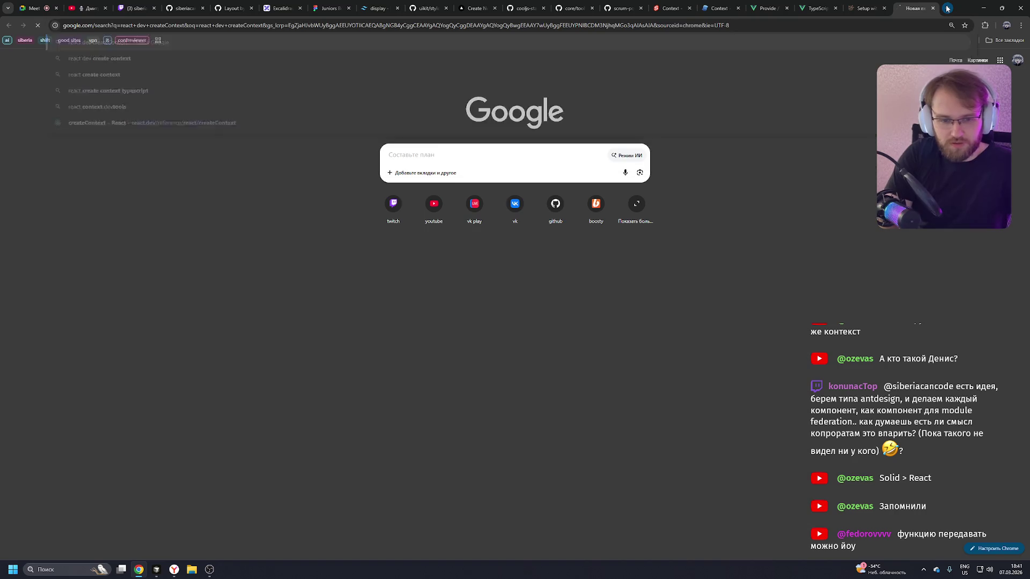
click(194, 218)
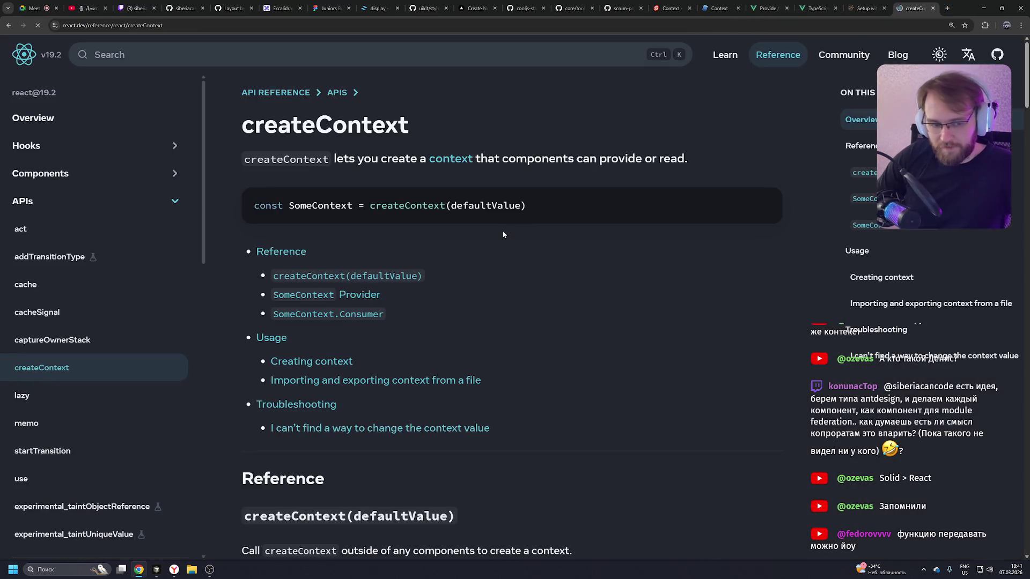
scroll(472, 237, up, 1)
scroll(461, 247, down, 1)
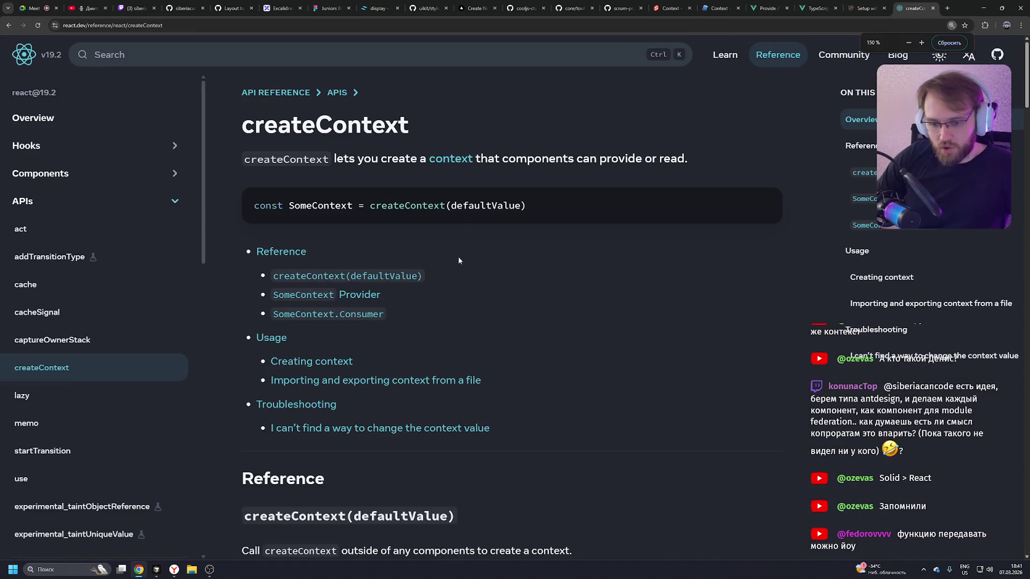
click(388, 277)
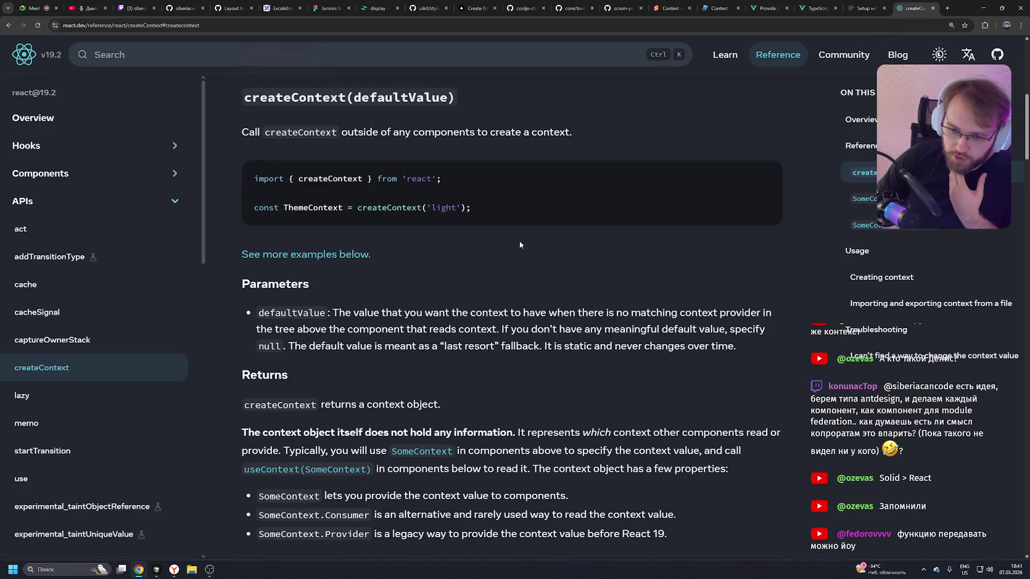
drag(461, 207, 428, 209)
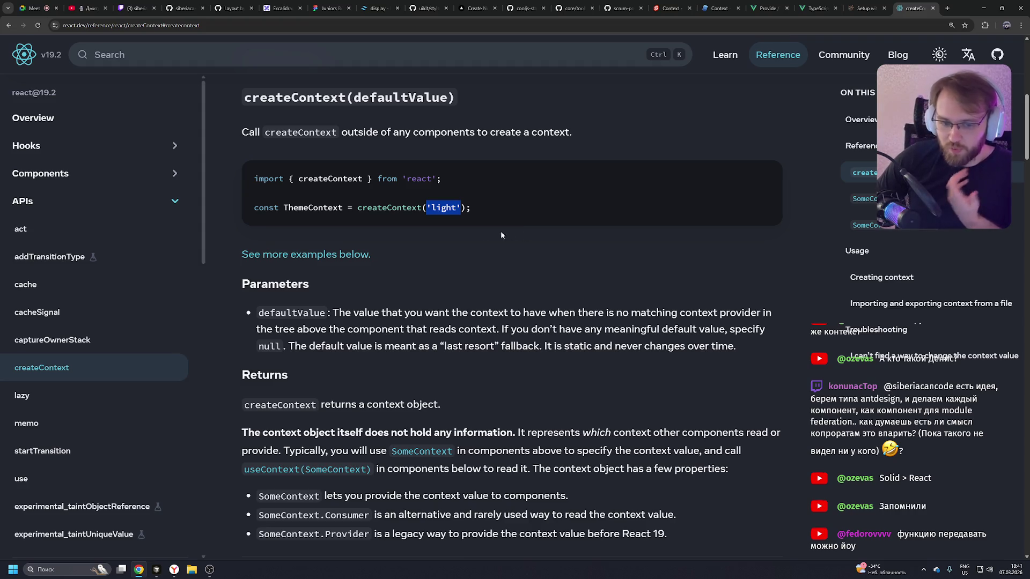
click(487, 206)
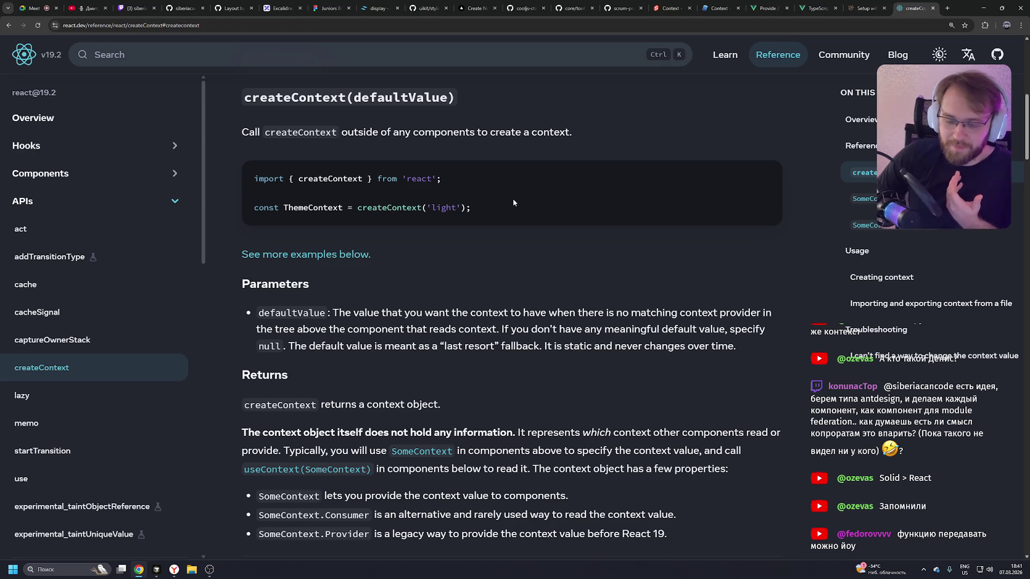
click(726, 4)
Step: Search the Solid context guide for 'default' and highlight the phrases about missing initial values
key(ctrl+f)
text(default)
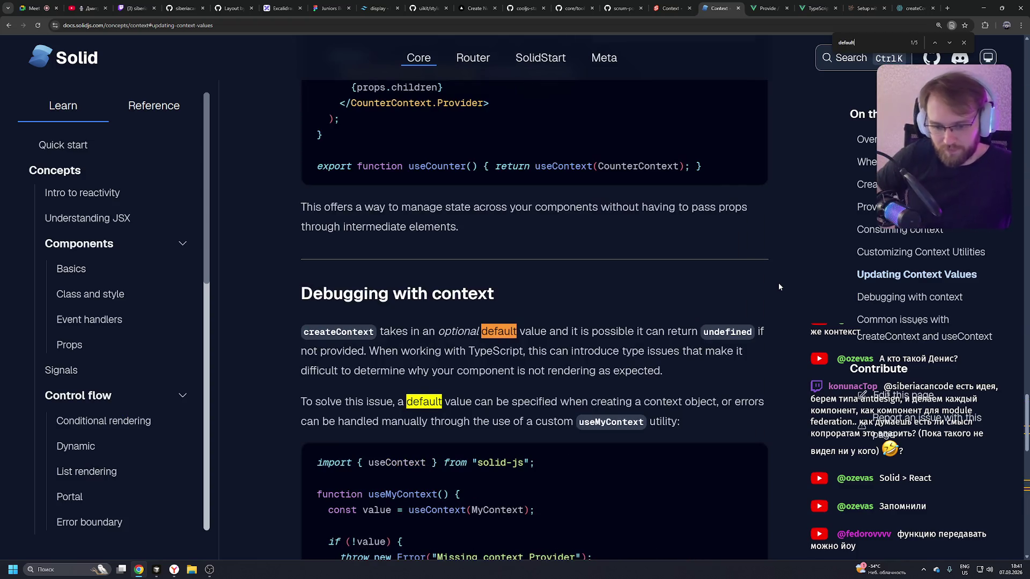
scroll(602, 303, down, 7)
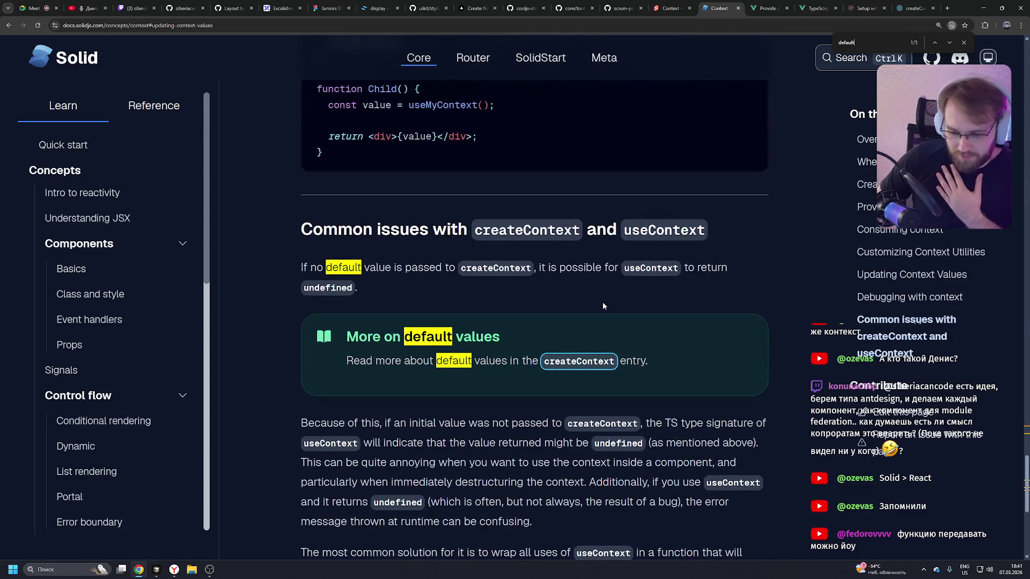
scroll(585, 362, down, 5)
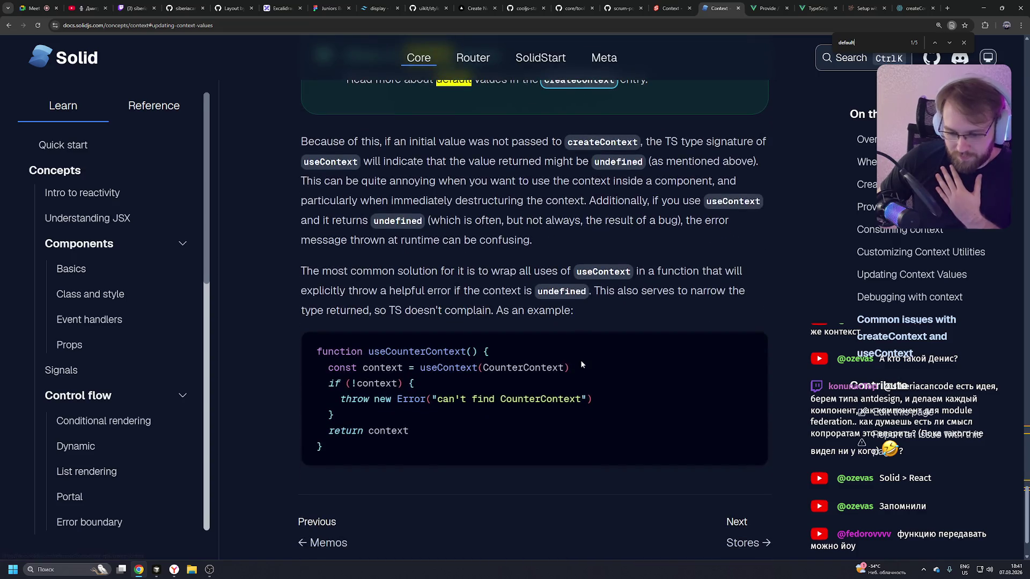
scroll(581, 362, up, 6)
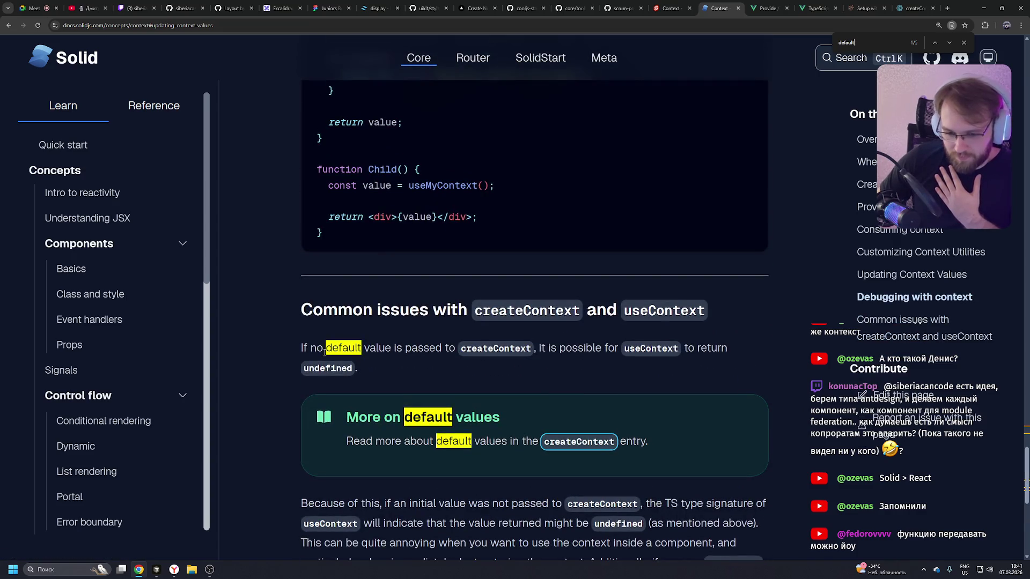
scroll(472, 349, up, 6)
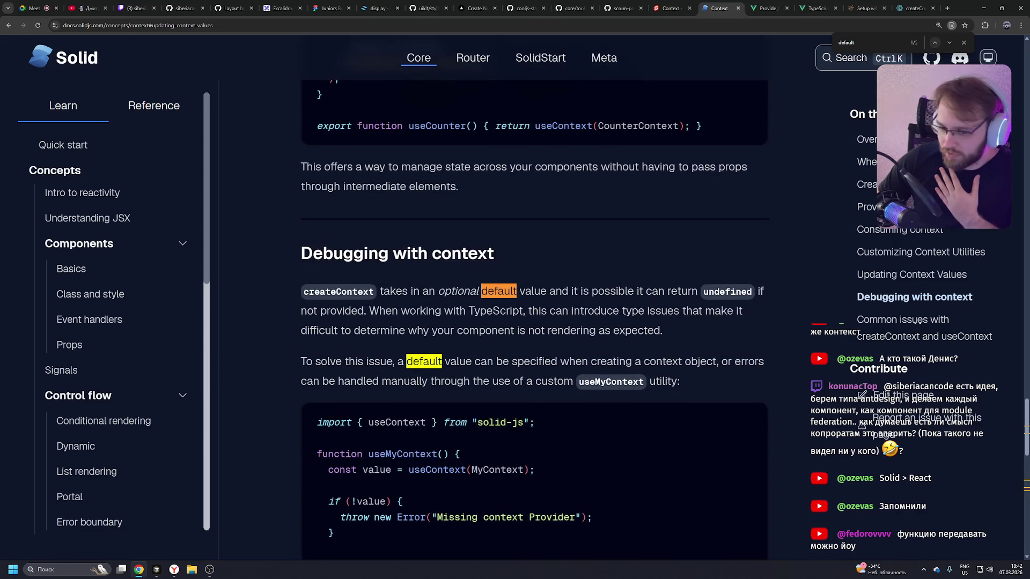
scroll(719, 205, down, 2)
scroll(719, 205, down, 2)
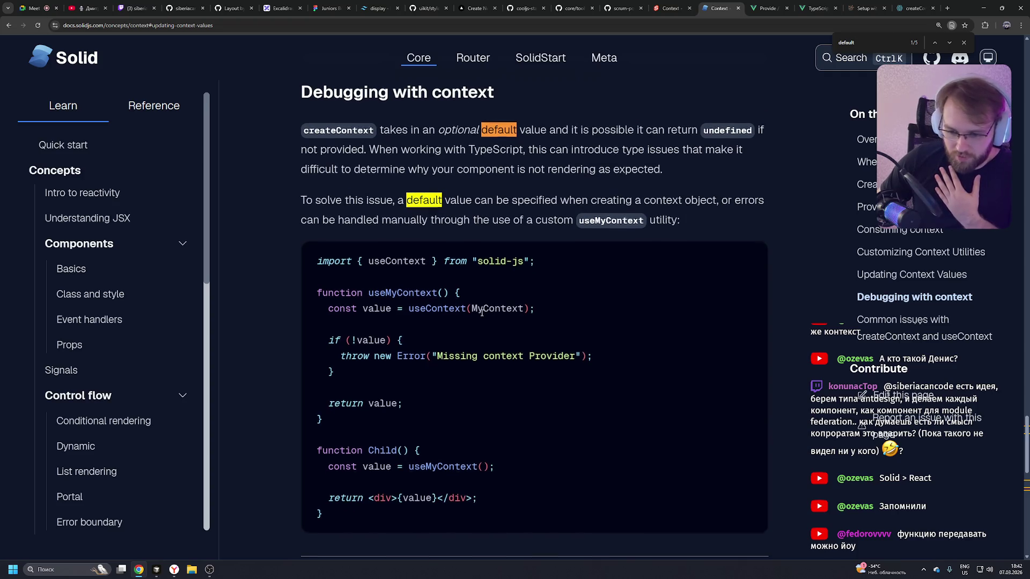
scroll(537, 333, down, 6)
scroll(652, 361, down, 3)
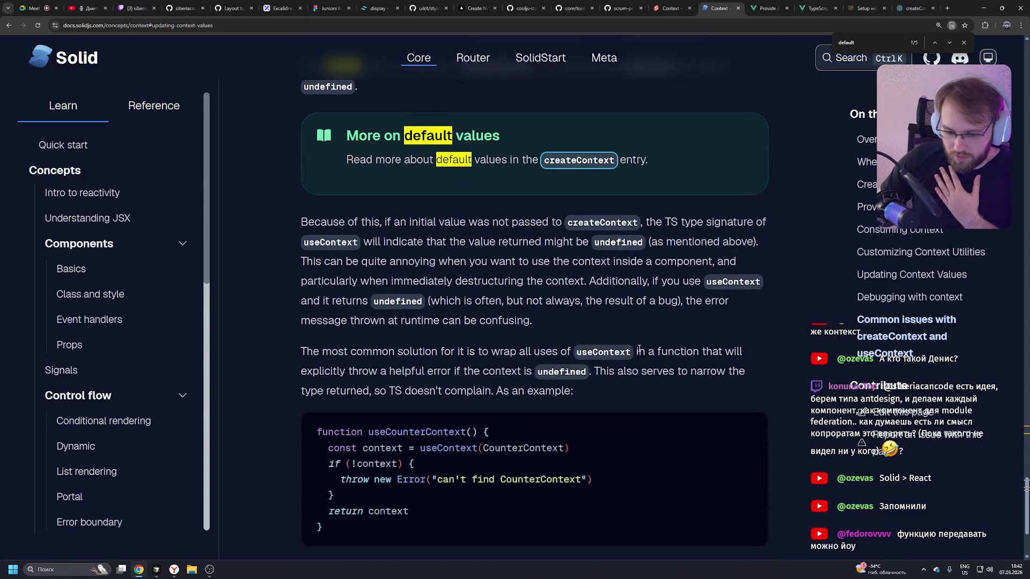
scroll(636, 347, up, 2)
scroll(636, 347, down, 3)
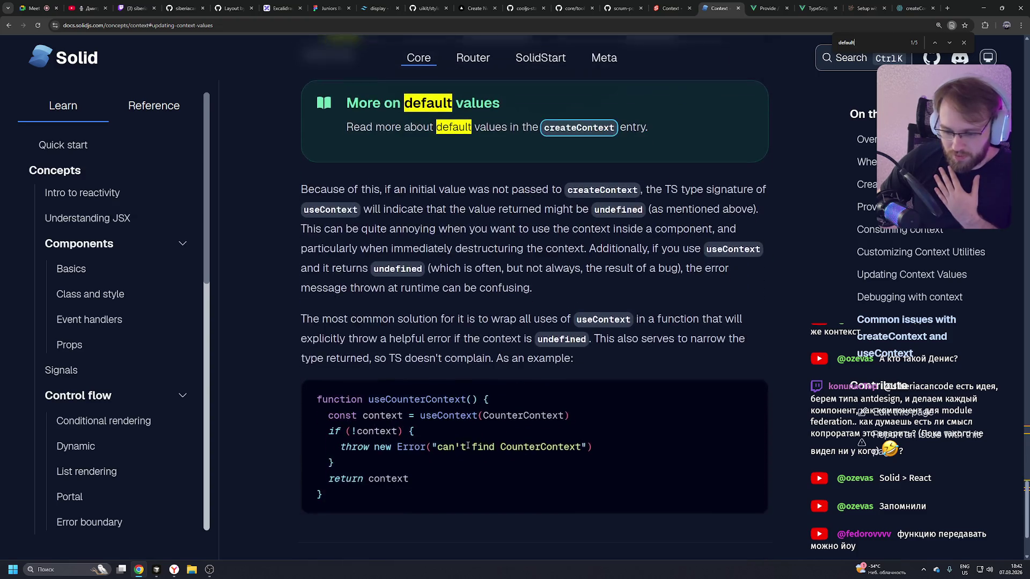
drag(339, 449, 420, 456)
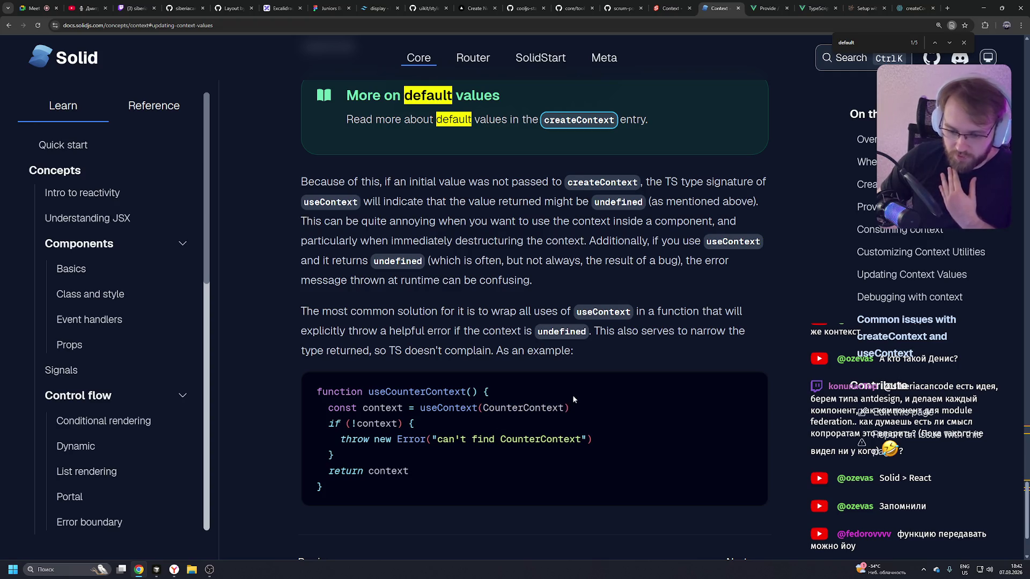
scroll(523, 382, up, 3)
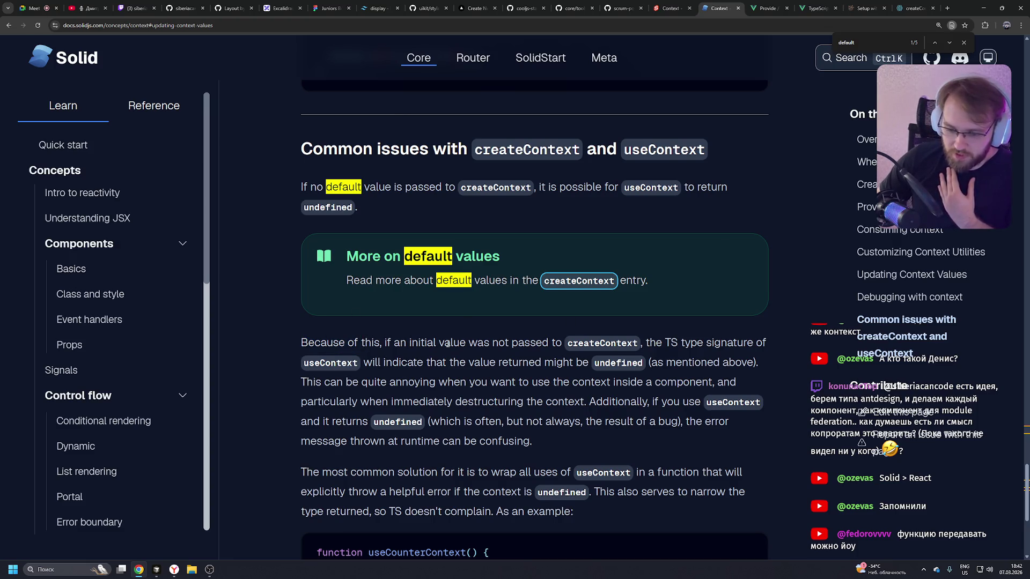
drag(563, 344, 493, 349)
click(507, 354)
drag(562, 344, 434, 343)
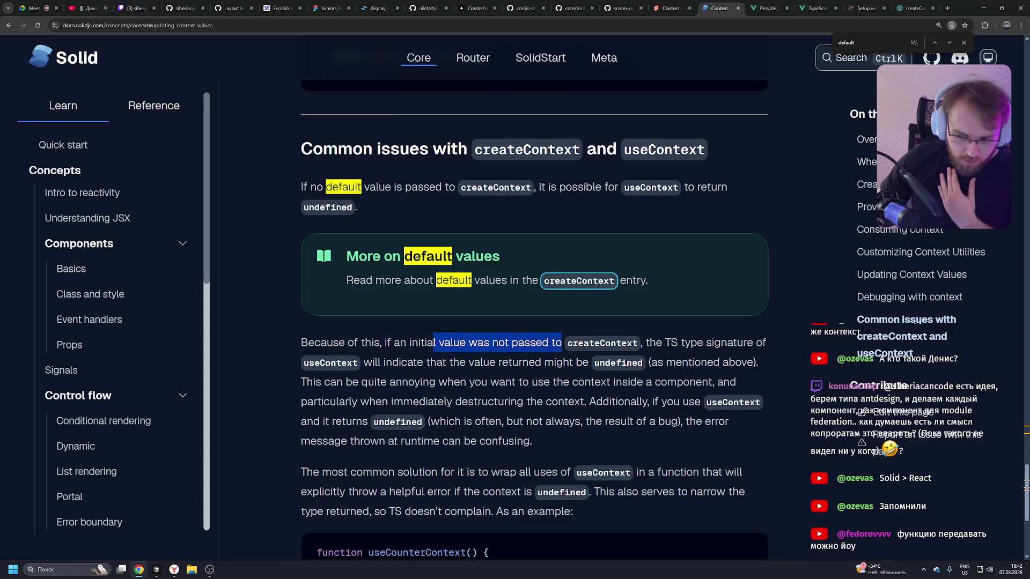
click(514, 334)
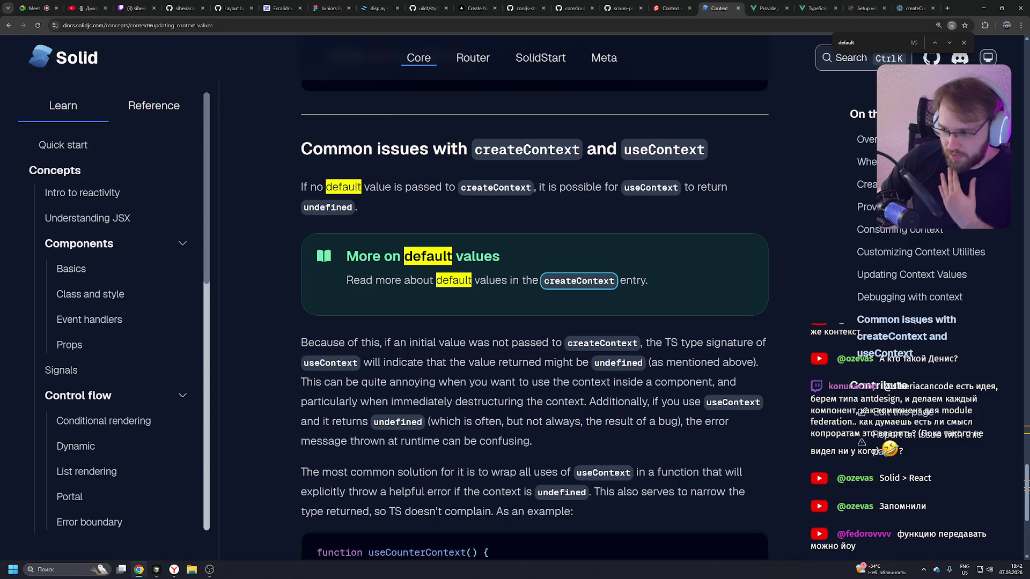
Step: Review the Creating context example in create.js and component.jsx, then the counter's App.jsx
click(579, 281)
scroll(529, 281, down, 3)
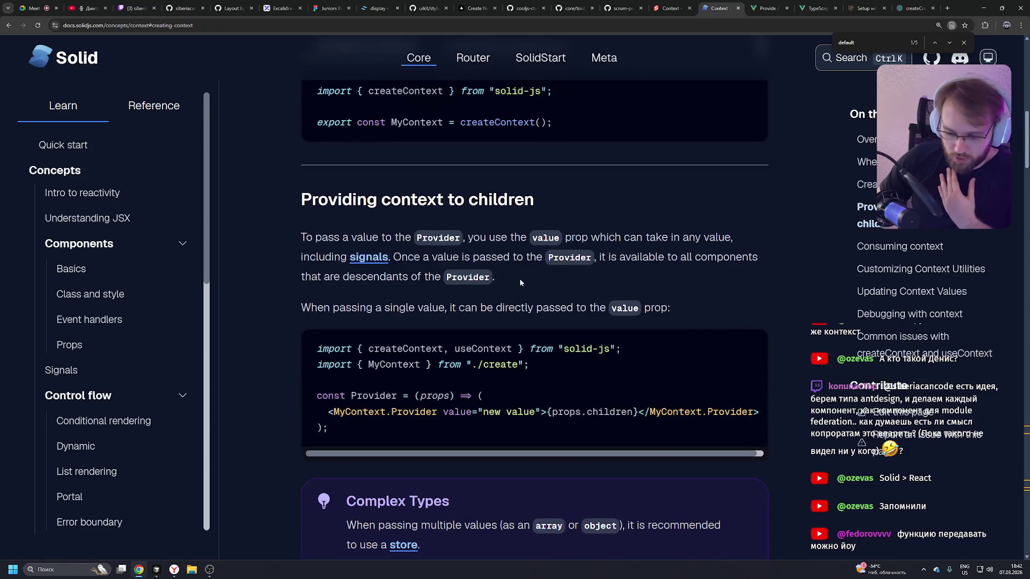
scroll(519, 279, up, 4)
drag(553, 323, 470, 320)
click(505, 248)
click(366, 247)
scroll(586, 297, down, 10)
scroll(584, 301, down, 2)
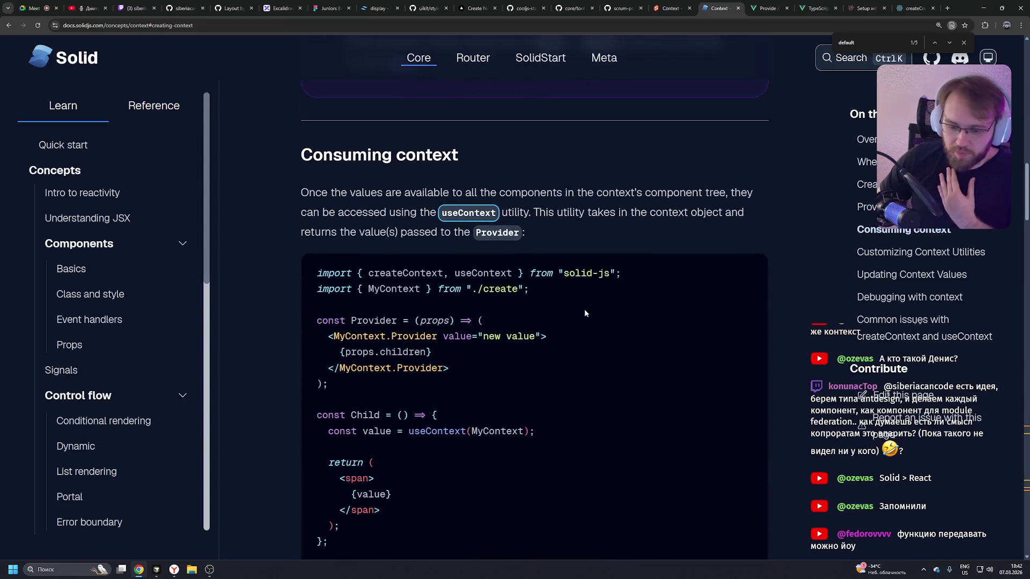
scroll(584, 317, down, 15)
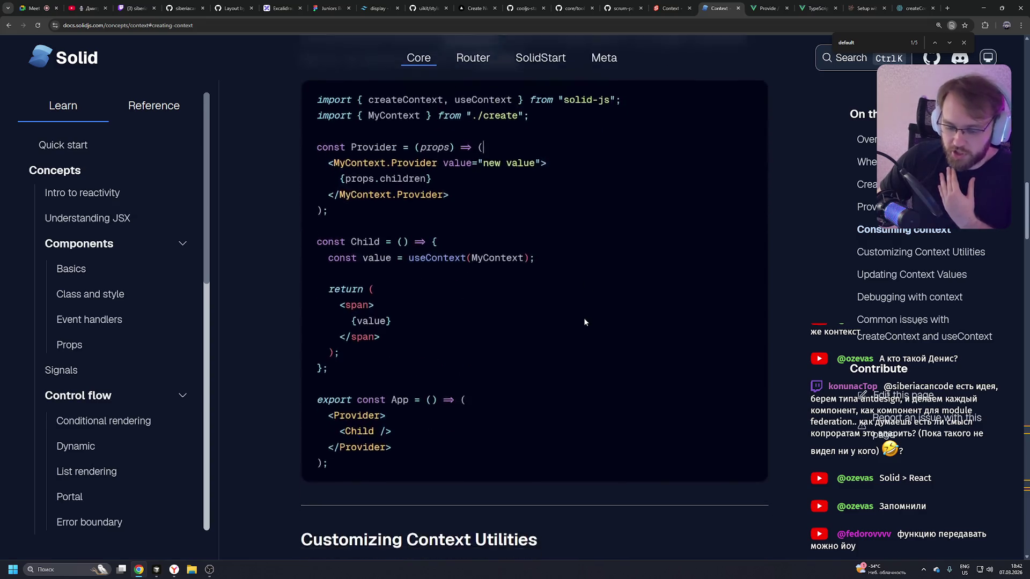
scroll(585, 319, down, 3)
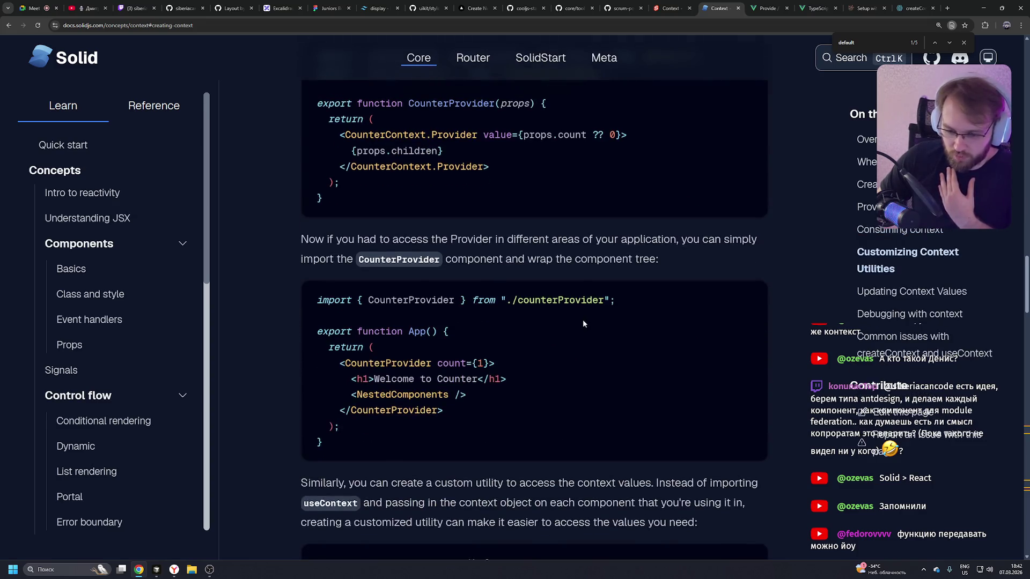
scroll(583, 322, down, 5)
scroll(579, 319, down, 5)
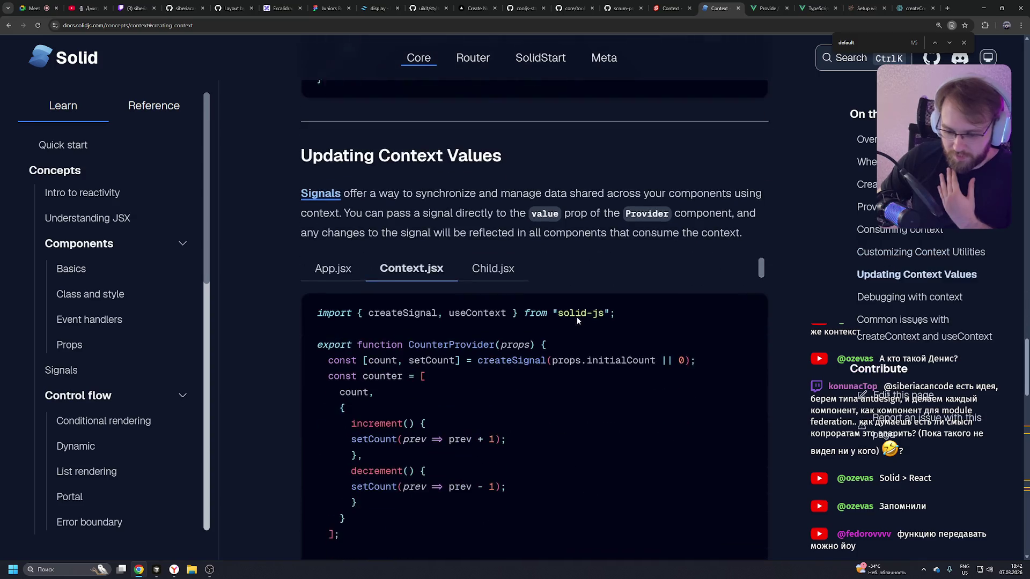
click(340, 265)
scroll(482, 290, down, 5)
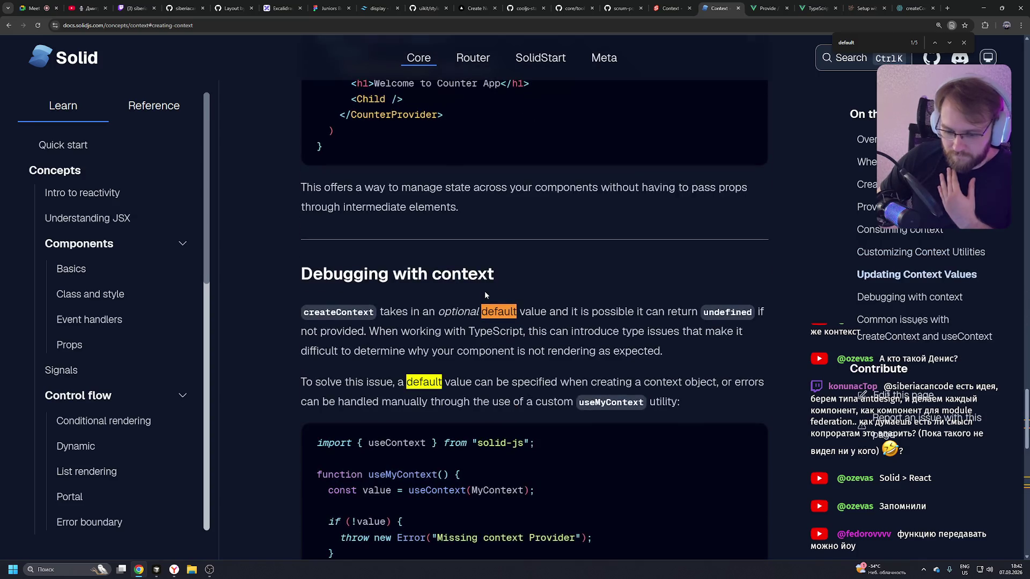
scroll(485, 290, down, 2)
scroll(485, 291, down, 5)
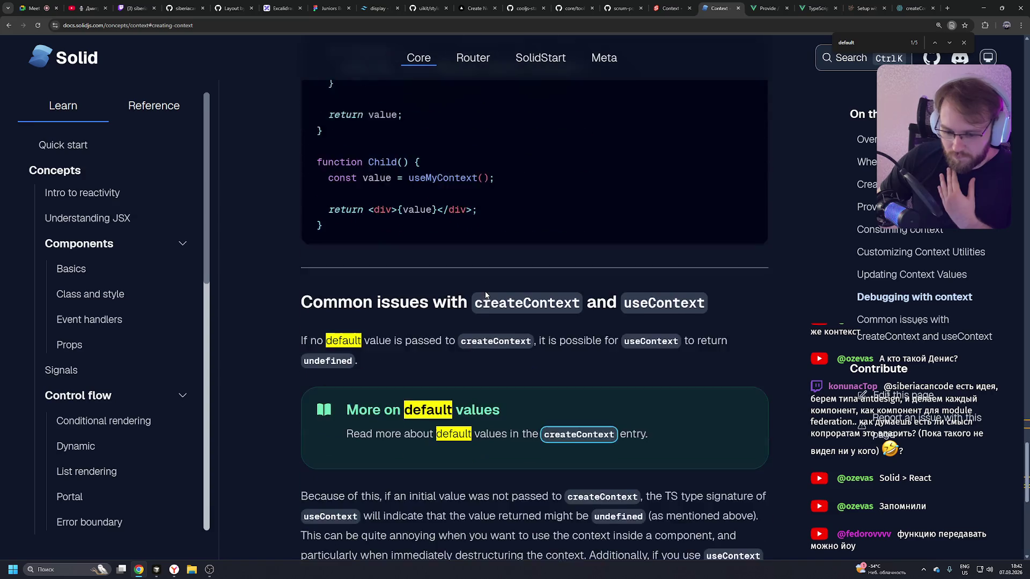
scroll(486, 294, down, 6)
scroll(507, 289, up, 2)
Step: On the createContext reference, mark the { count: INITIAL_COUNT } default and INITIAL_STORE_SETTER entry
click(579, 260)
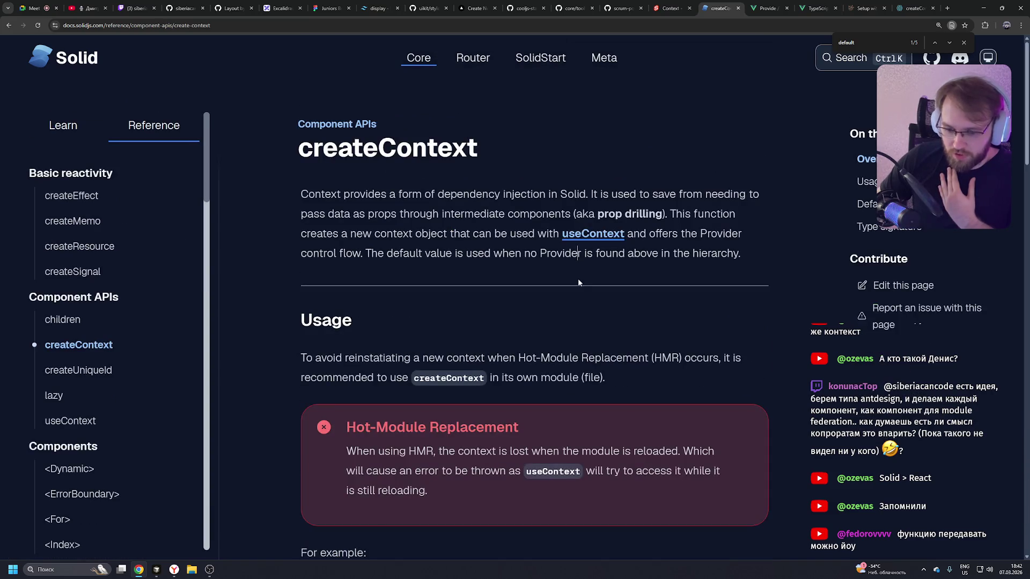
scroll(533, 279, down, 6)
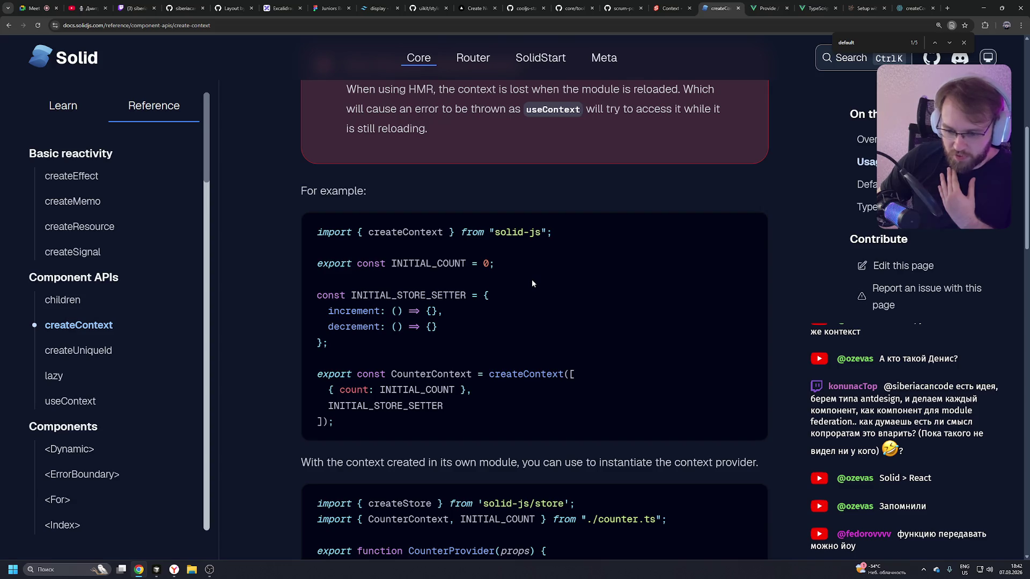
mouse_move(322, 390)
mouse_down()
mouse_move(471, 390)
mouse_move(319, 390)
mouse_up()
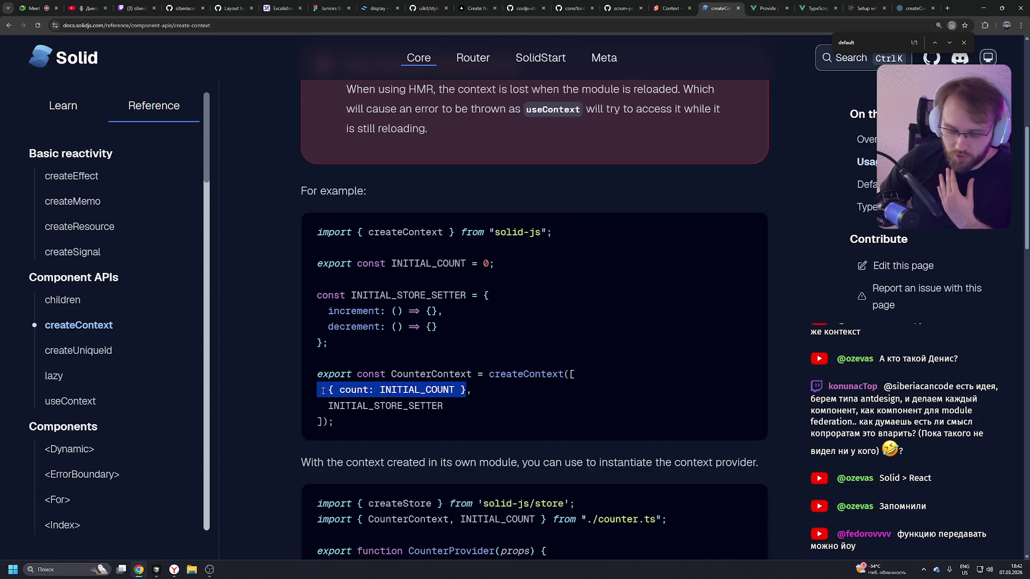
click(319, 391)
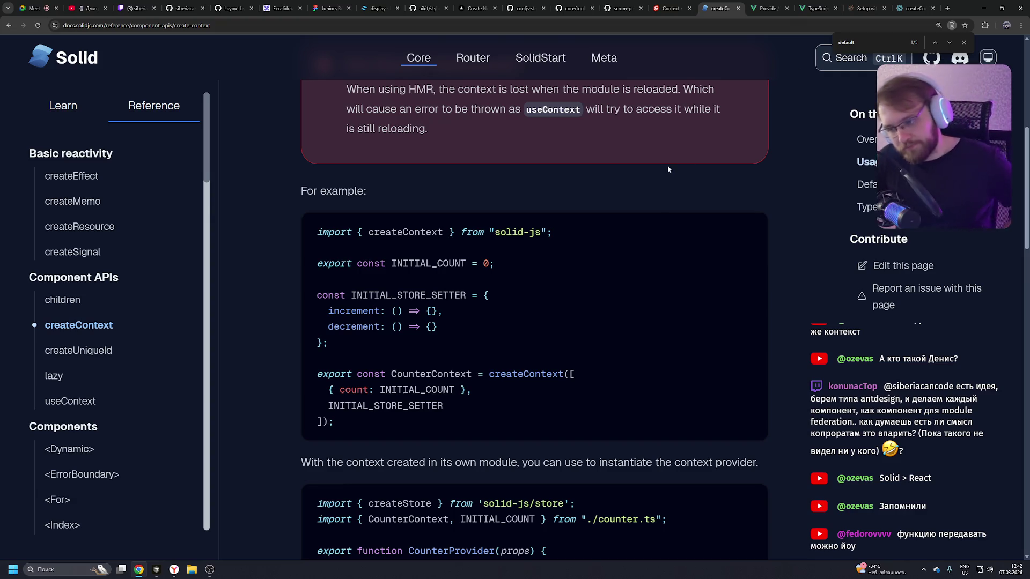
click(824, 9)
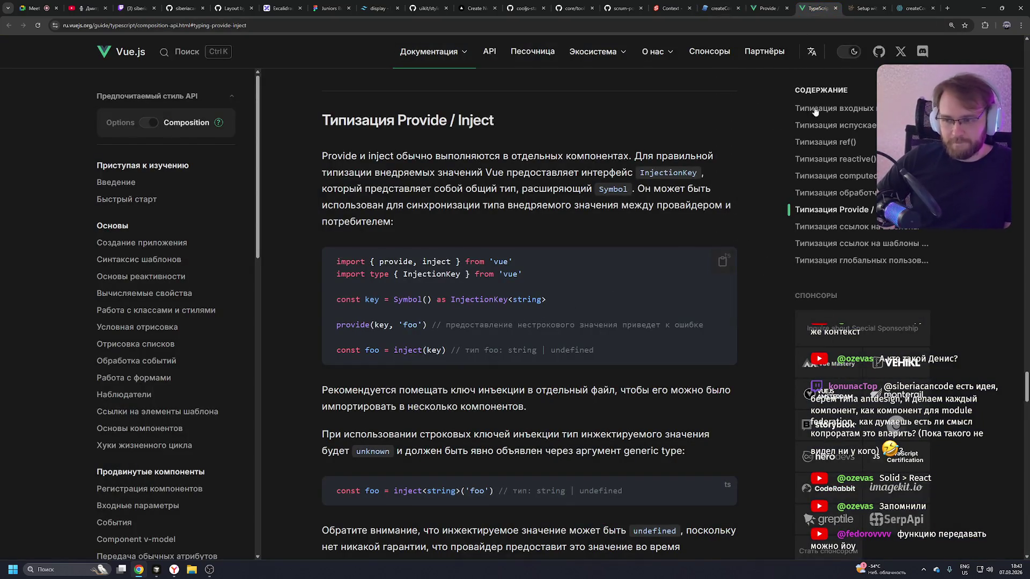
click(720, 9)
drag(455, 406, 313, 402)
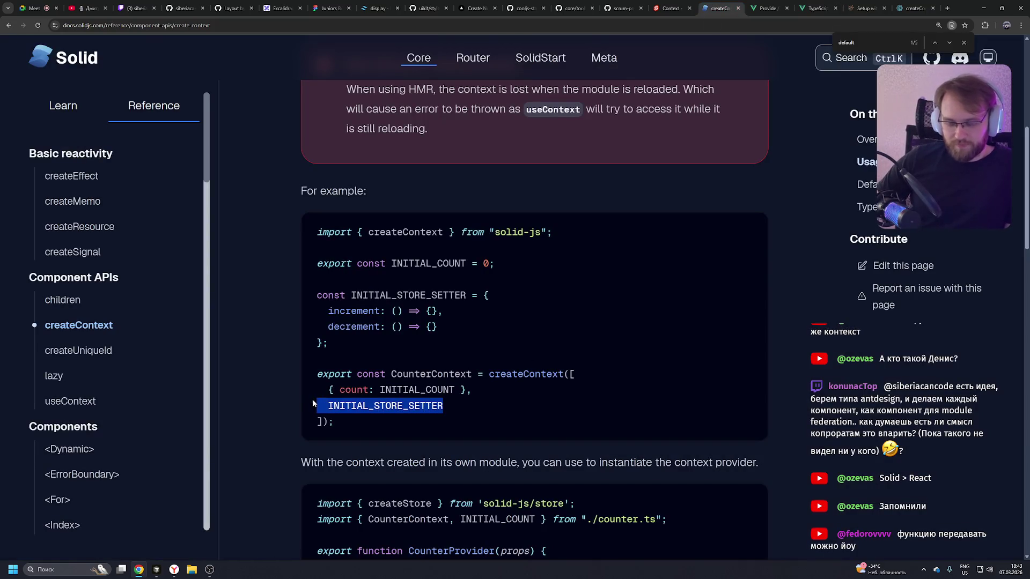
click(488, 403)
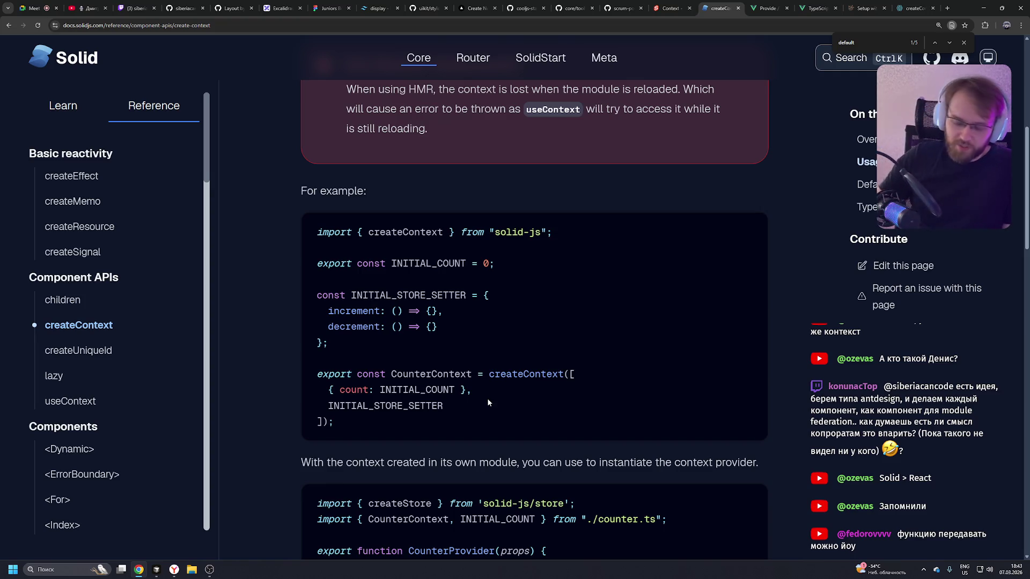
Step: Bring up the project in the code editor, showing Component.tsx
scroll(497, 390, down, 4)
scroll(526, 313, up, 5)
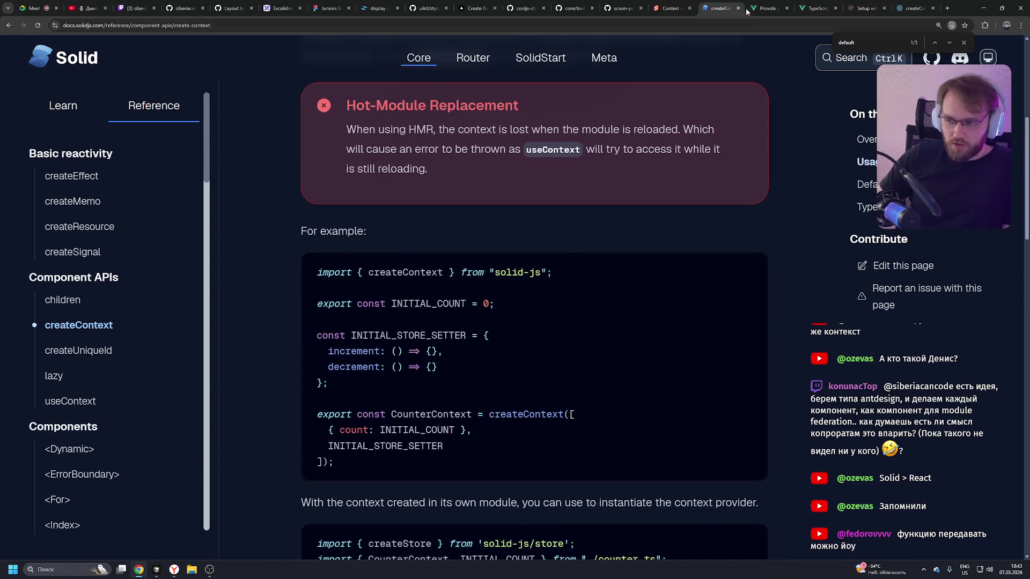
mouse_move(156, 570)
click(169, 534)
scroll(456, 265, up, 20)
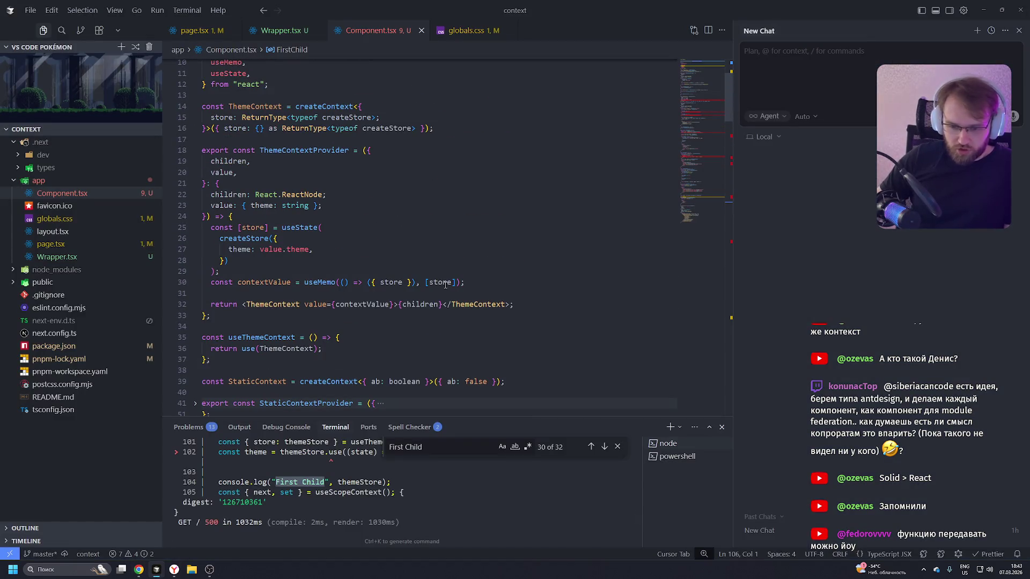
Step: Scroll through Component.tsx's contexts, then mark the { count: INITIAL_COUNT } line in the Solid reference
scroll(406, 267, up, 3)
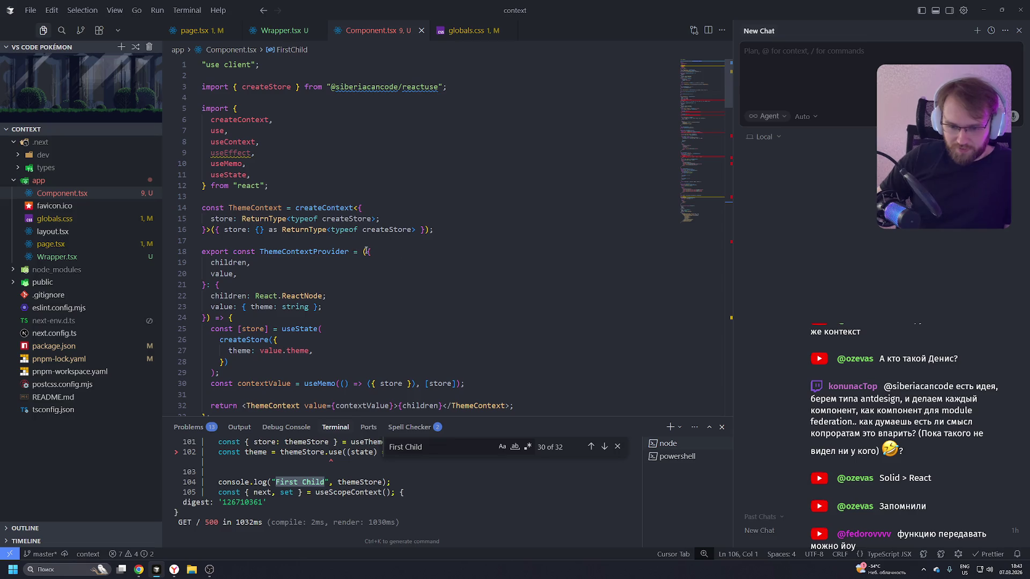
scroll(382, 251, down, 5)
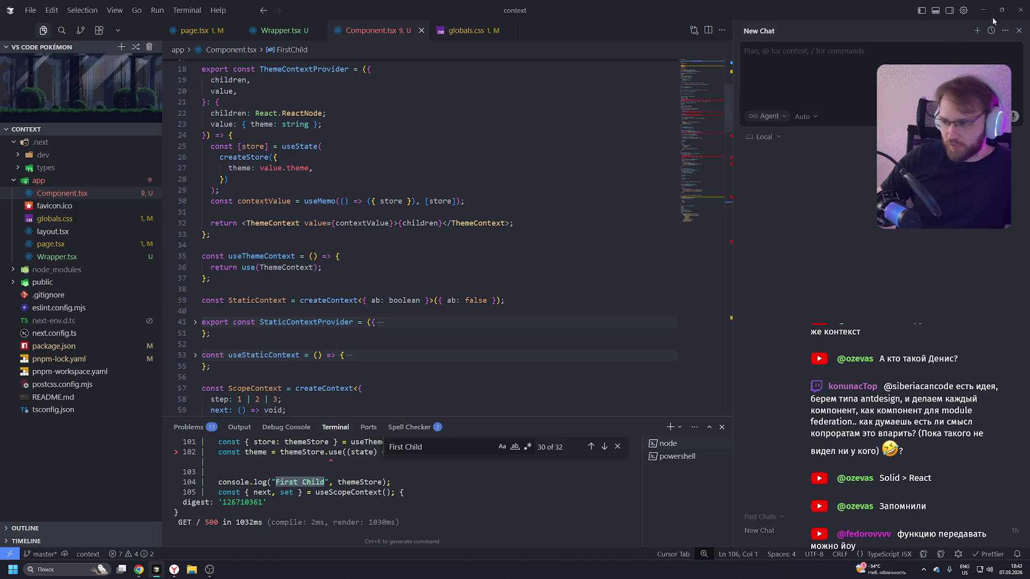
key(alt+Tab)
drag(328, 430, 493, 433)
click(495, 432)
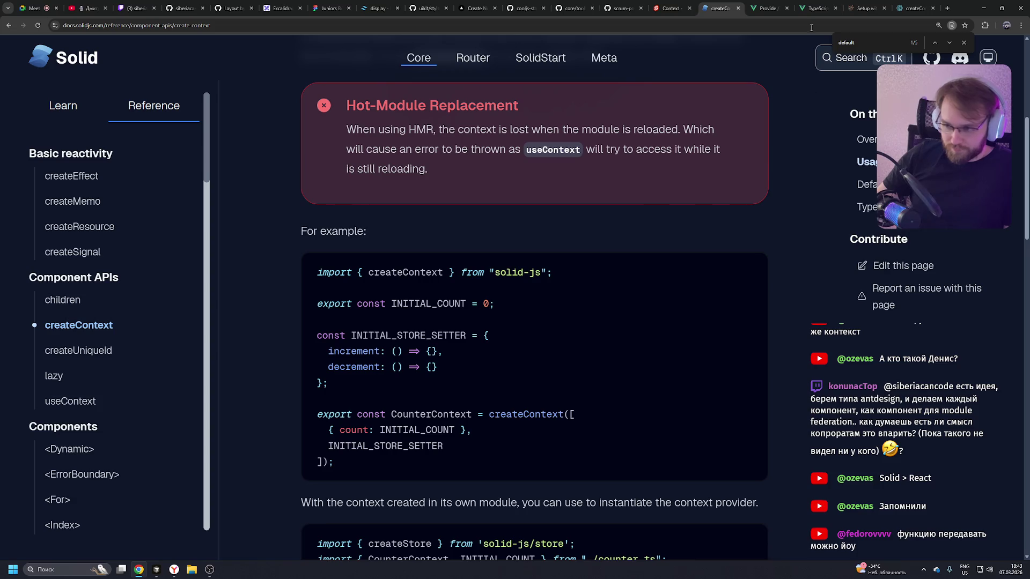
Step: Read the Provide / Inject typing guidance in the Vue TypeScript guide
click(816, 8)
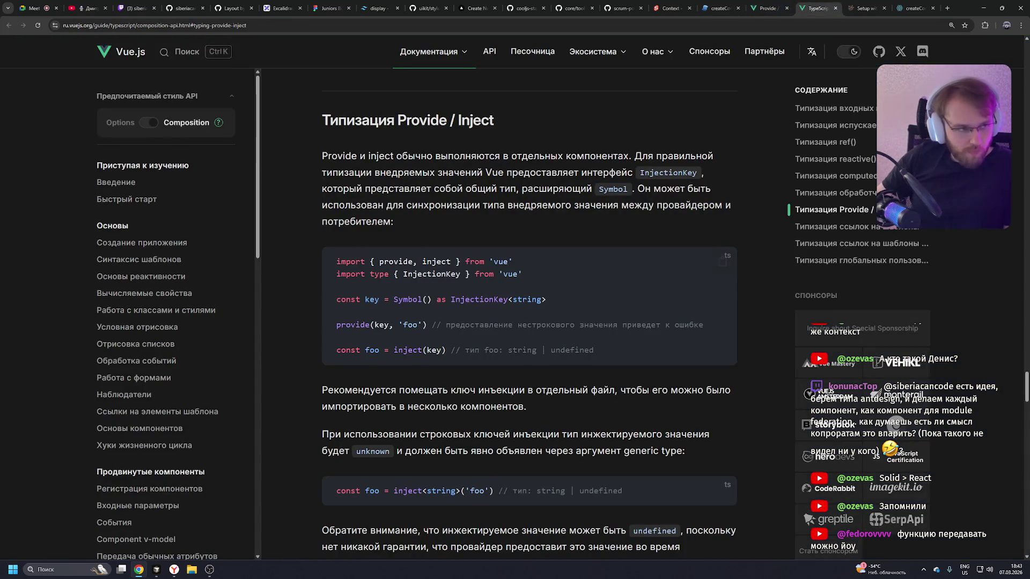
key(alt+Tab)
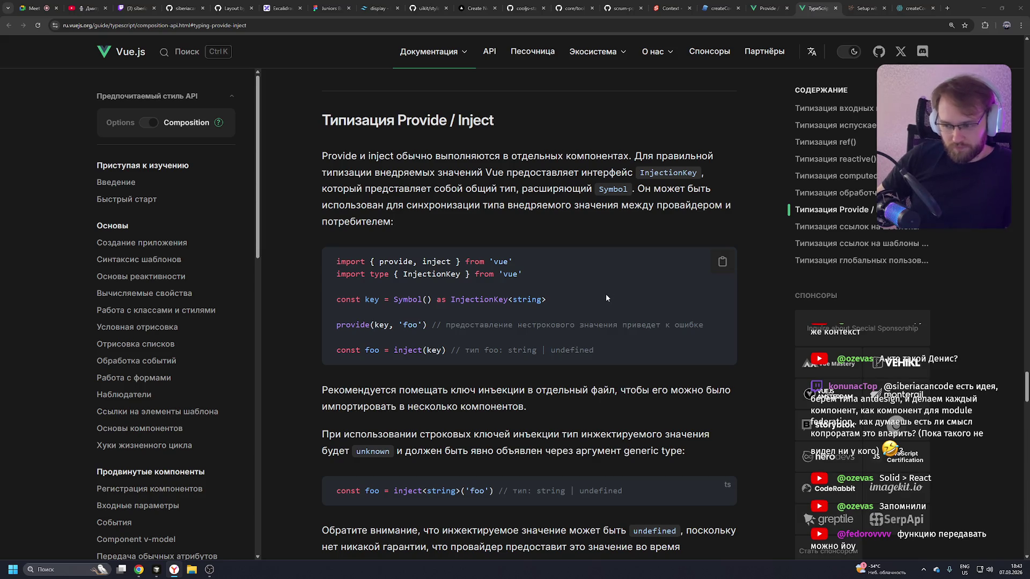
scroll(606, 295, down, 15)
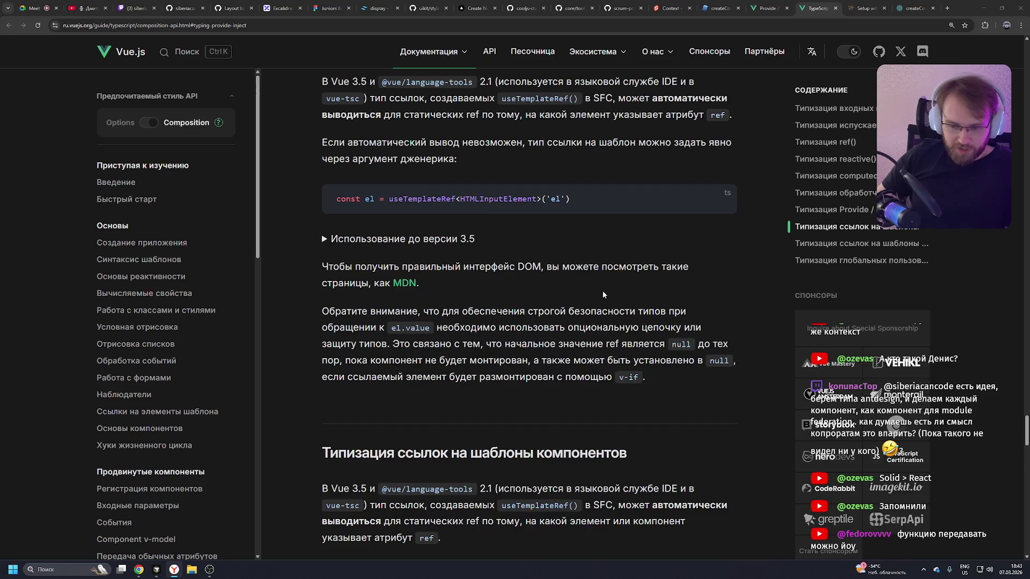
scroll(603, 290, down, 8)
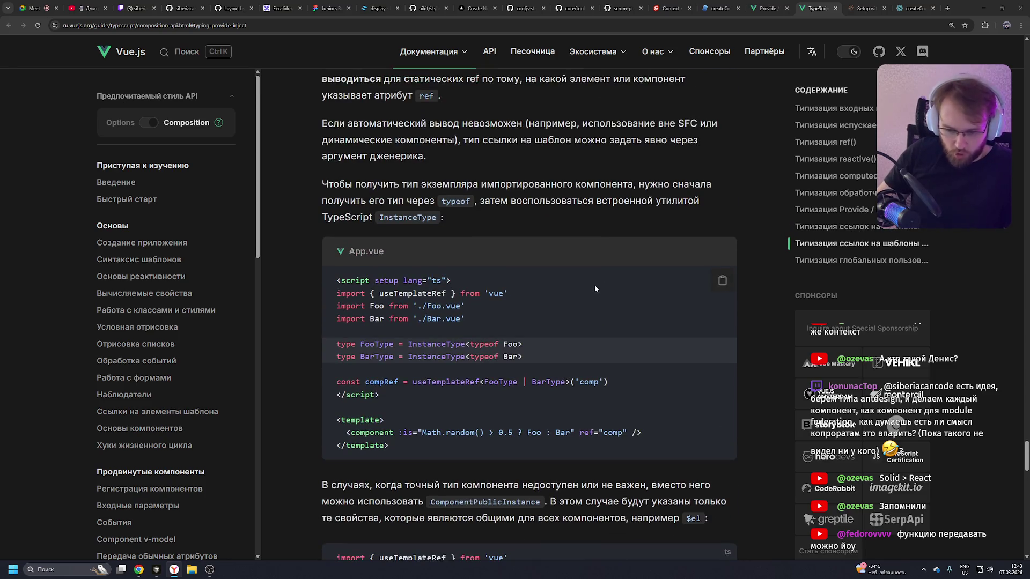
scroll(594, 284, down, 15)
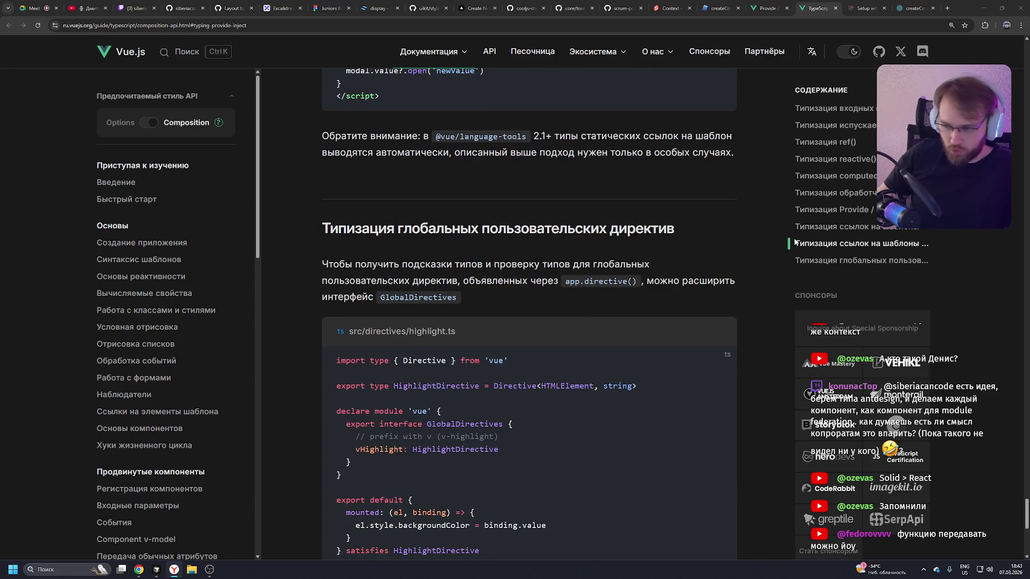
Step: Jump to the Provide / Inject reactivity section, then go to the Vue API reference index
key(ctrl+shift+Tab)
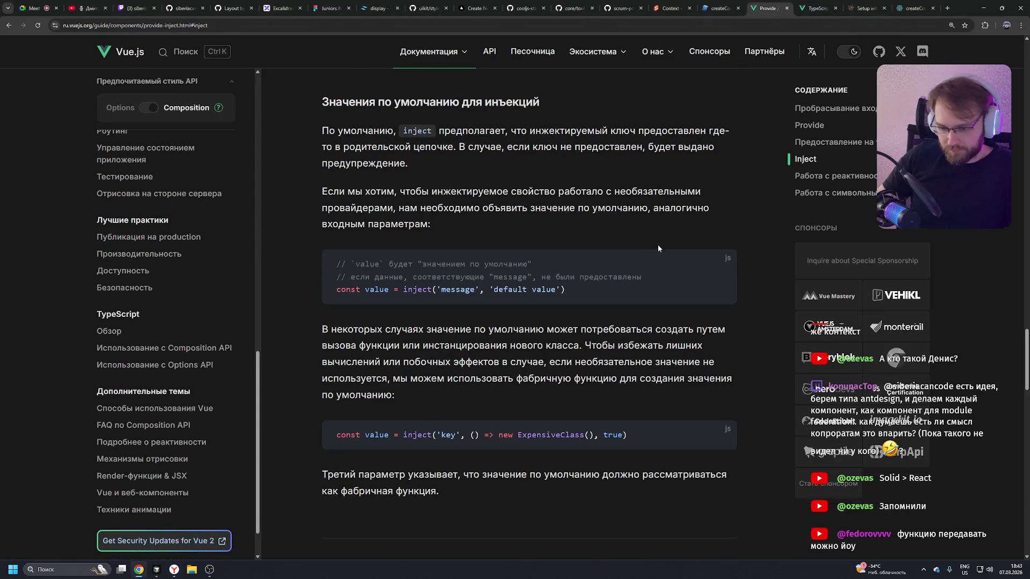
scroll(636, 241, up, 1)
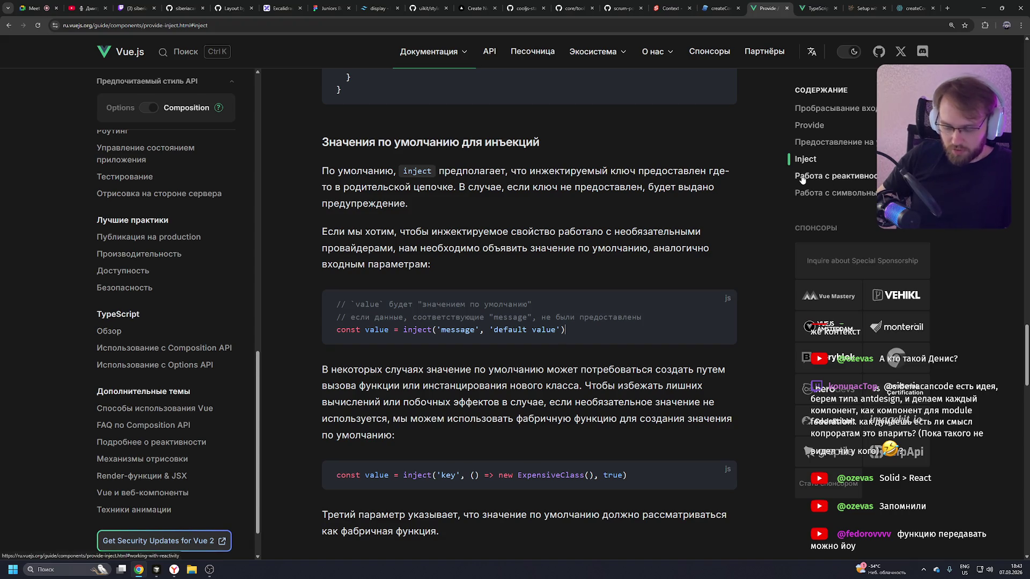
click(843, 182)
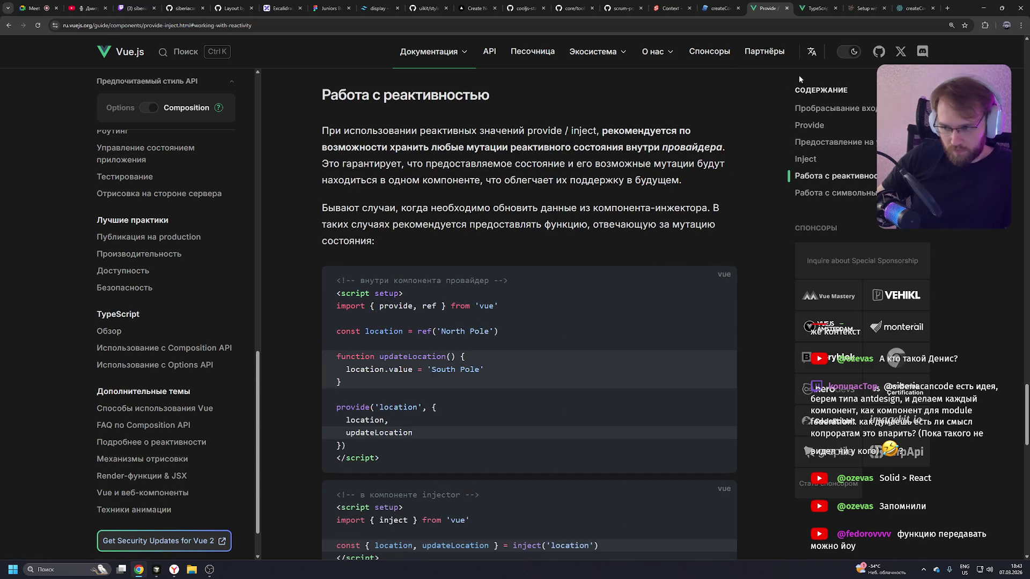
click(497, 55)
scroll(370, 244, down, 9)
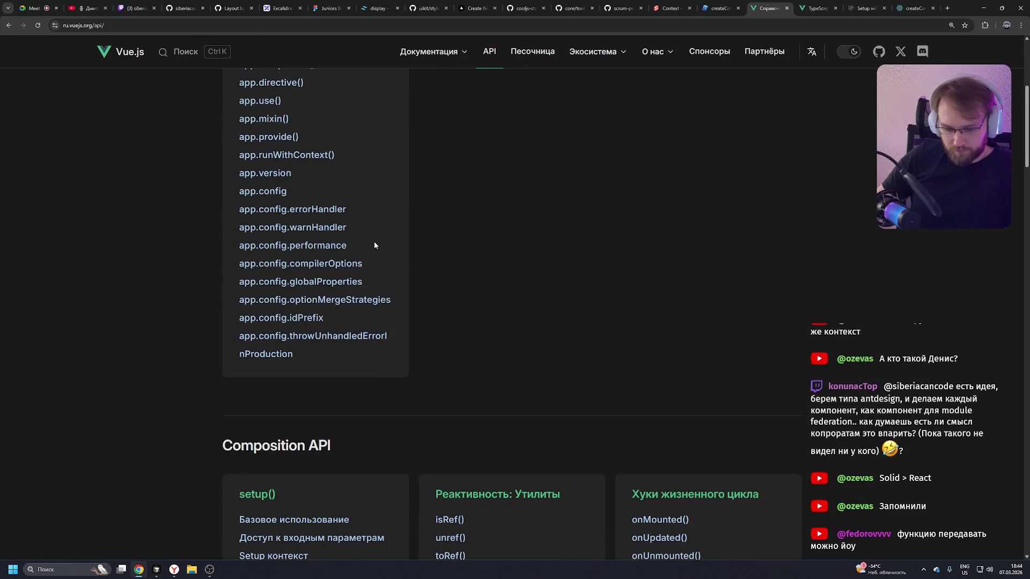
Step: Find 'hasIn' on the API page and open the hasInjectionContext() reference entry
scroll(384, 243, up, 6)
scroll(389, 246, down, 1)
scroll(389, 248, down, 5)
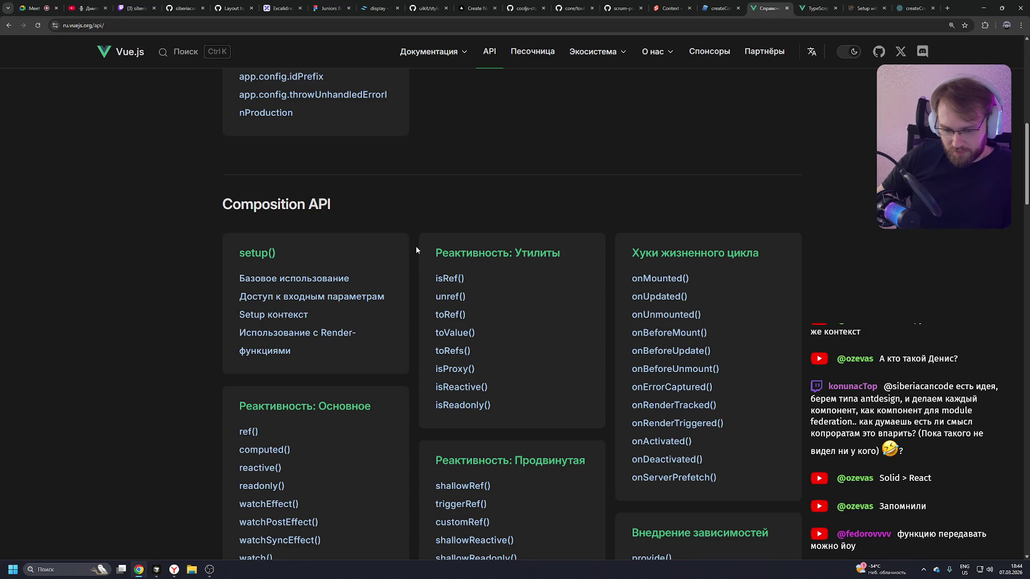
key(ctrl+f)
text(has)
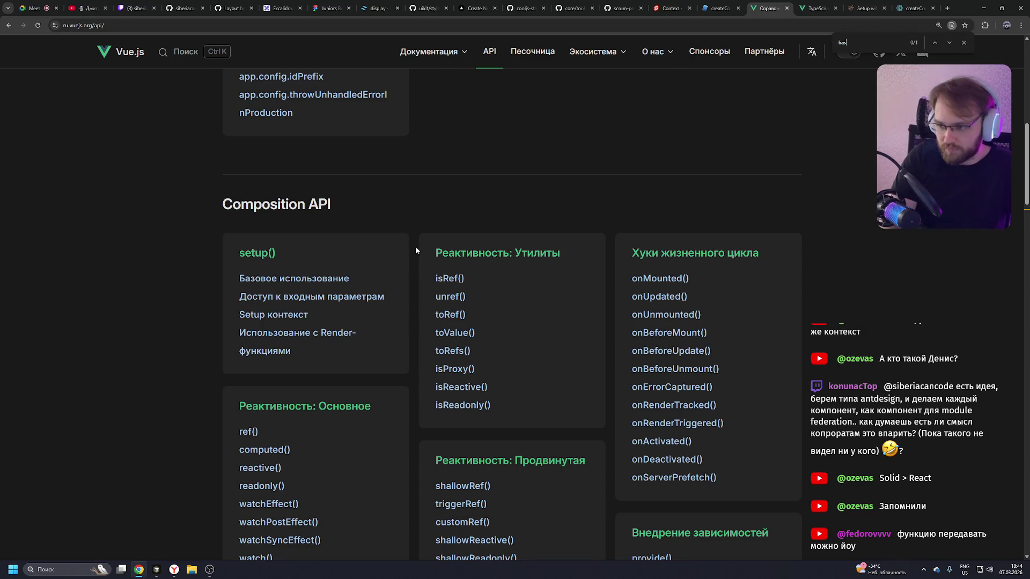
text(In)
click(692, 297)
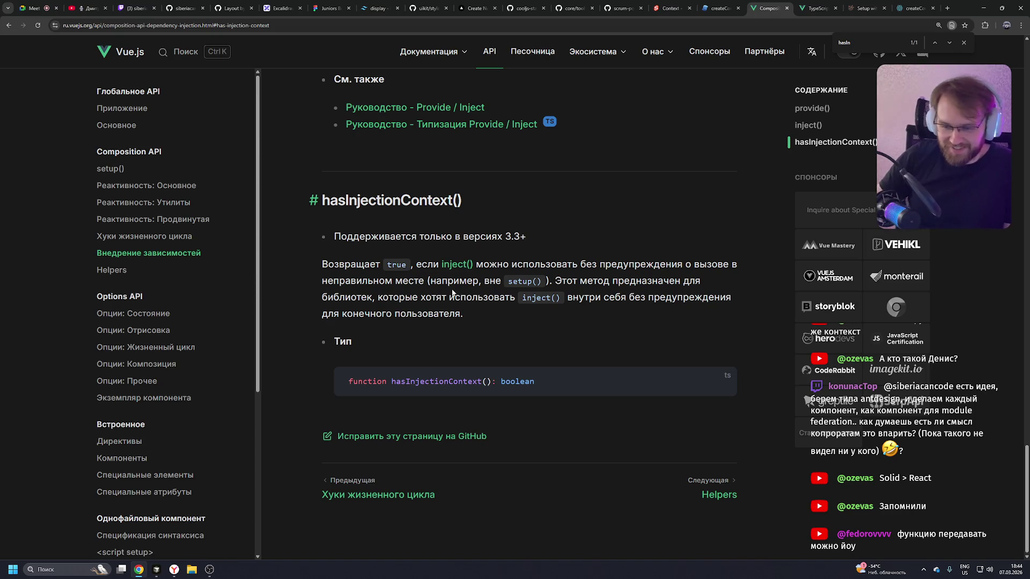
Step: Select the hasInjectionContext() description paragraph, then clear the selection
drag(322, 264, 333, 265)
click(513, 310)
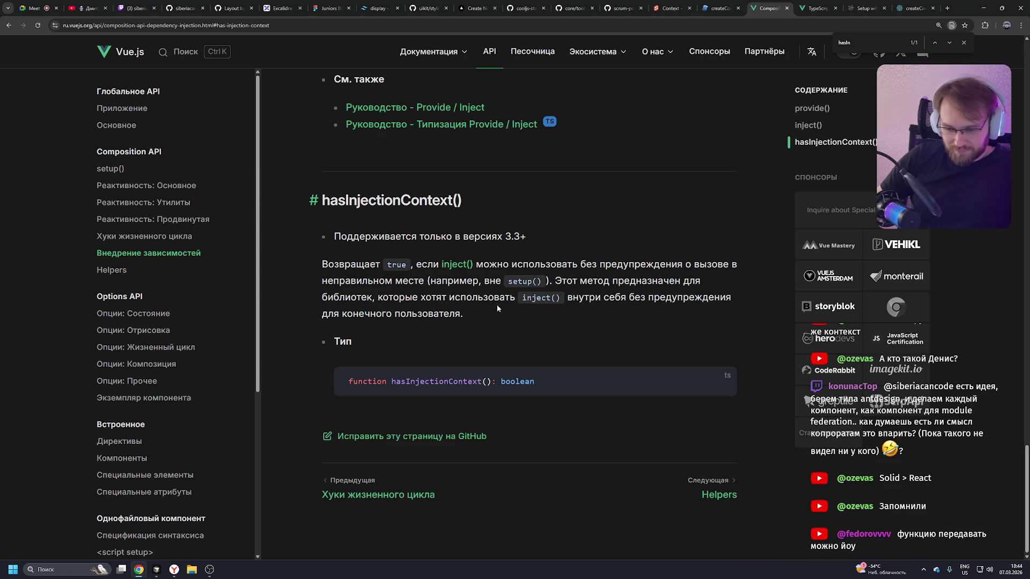
drag(499, 305, 315, 270)
click(518, 310)
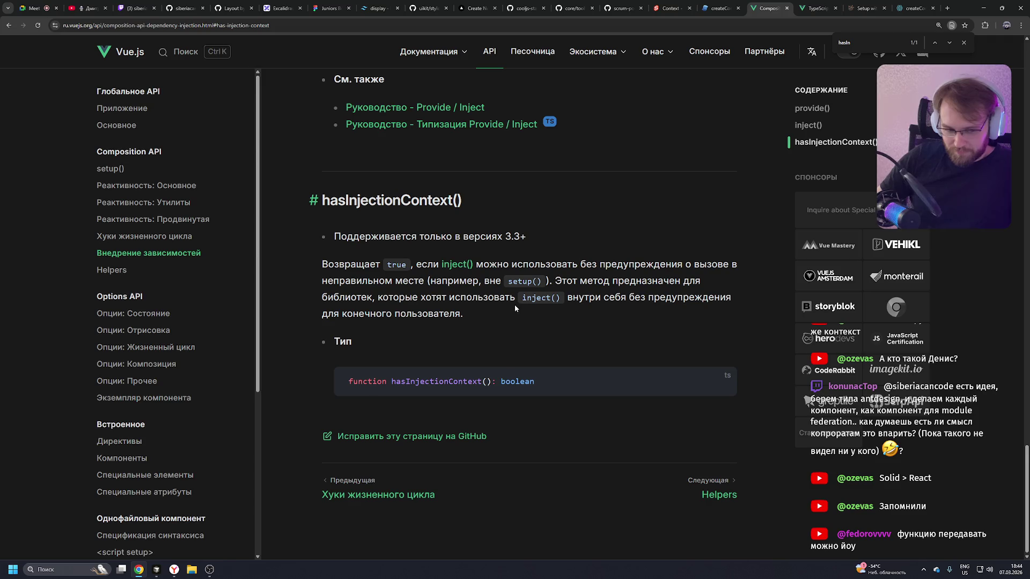
drag(483, 307, 297, 257)
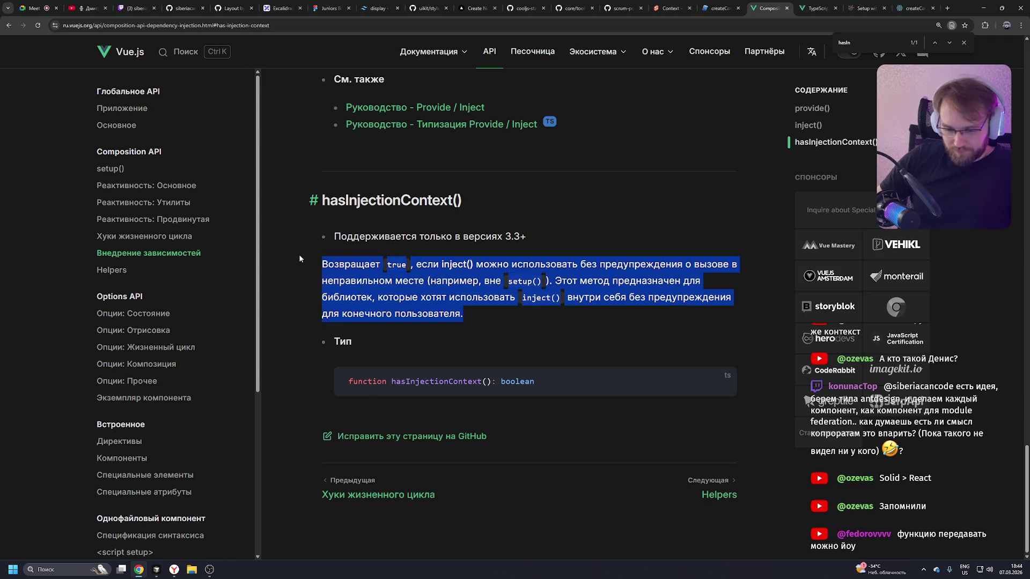
click(519, 309)
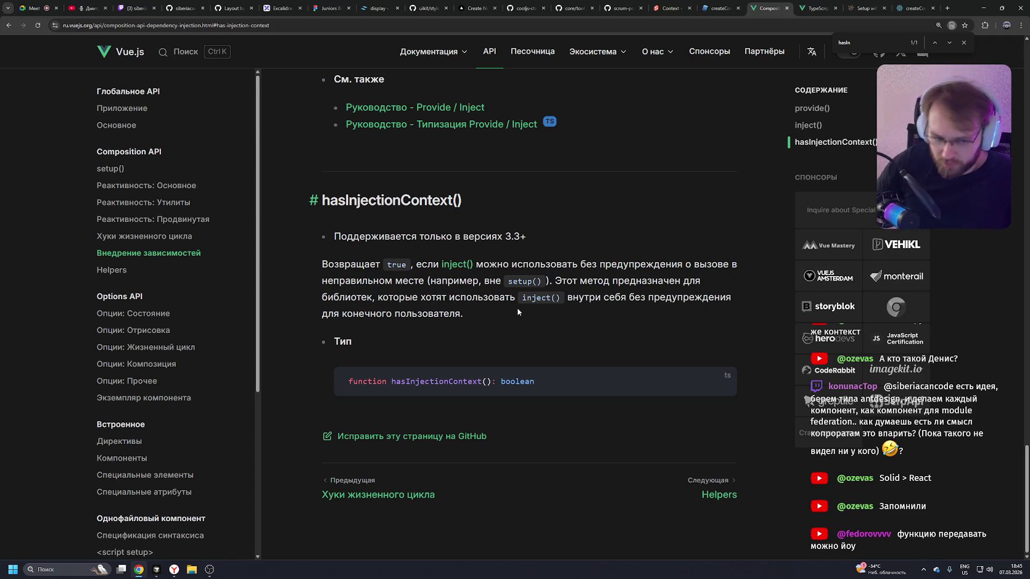
Step: Jump through the Vue TypeScript guide's Typing Provide / Inject and event handler sections
click(816, 8)
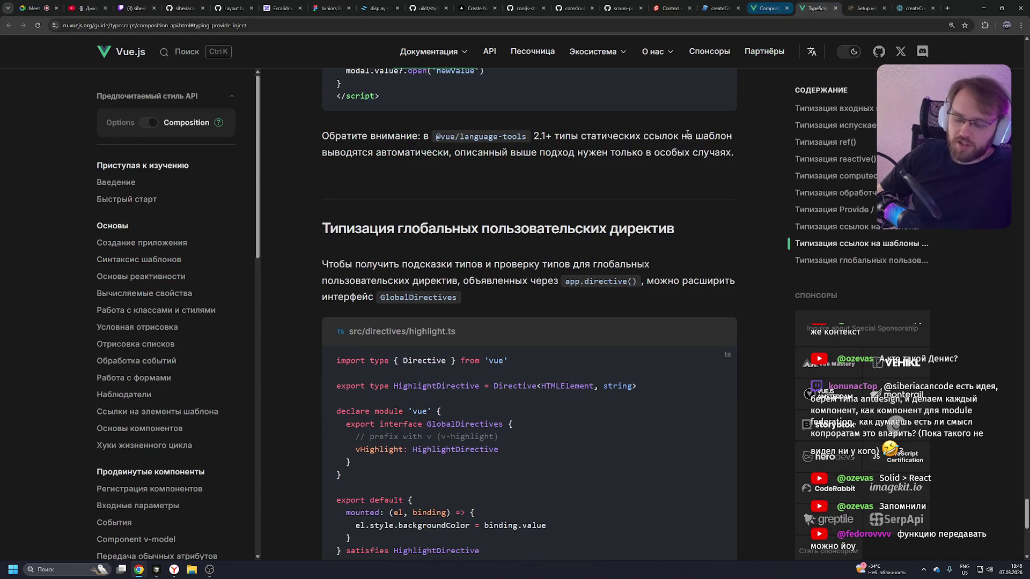
scroll(670, 134, down, 3)
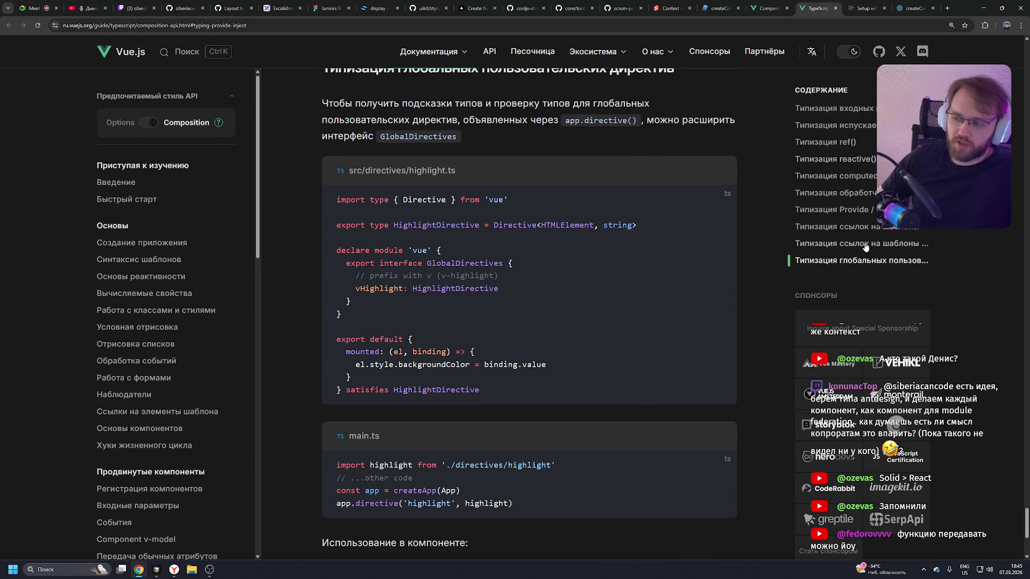
click(868, 211)
click(835, 192)
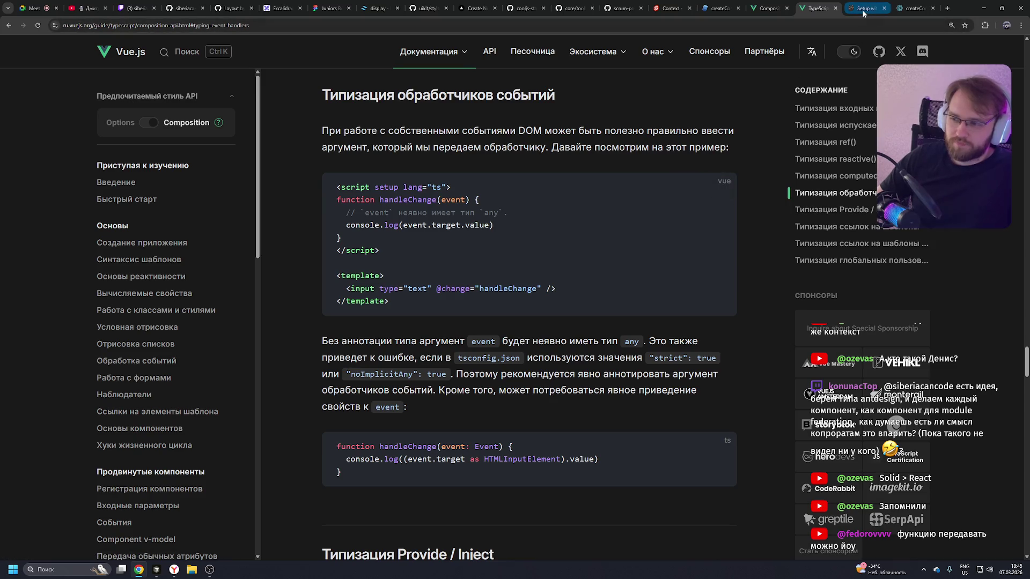
Step: Duplicate the tab, search Google for 'angular context' and open Angular's Injection context guide
right_click(819, 8)
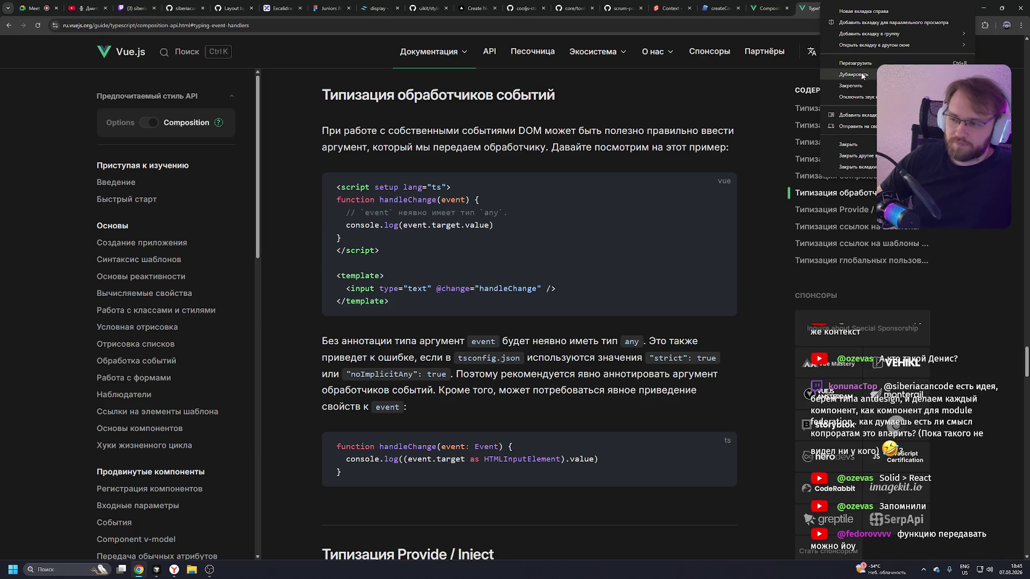
click(836, 74)
text(angular cont)
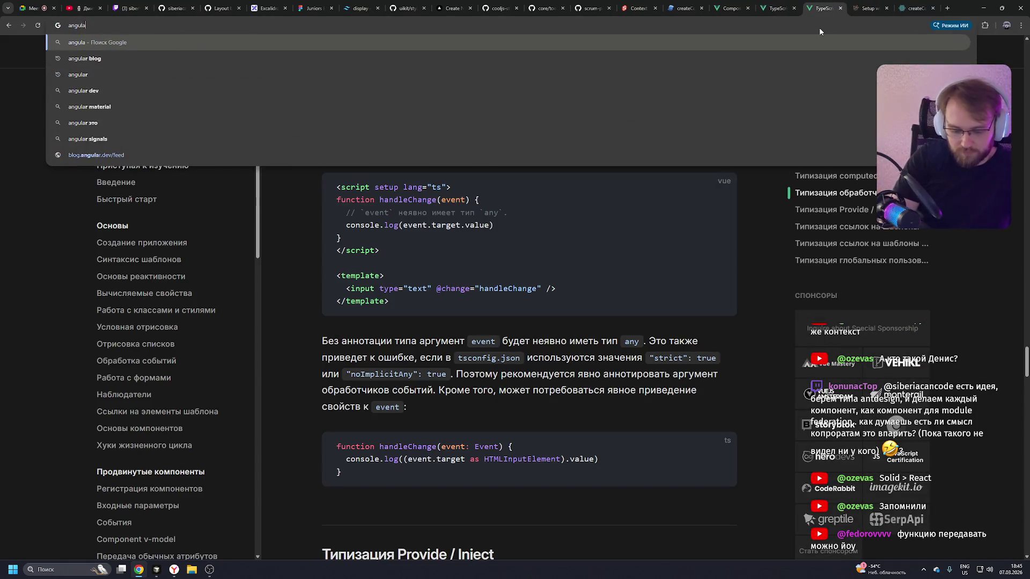
text(ext)
key(Return)
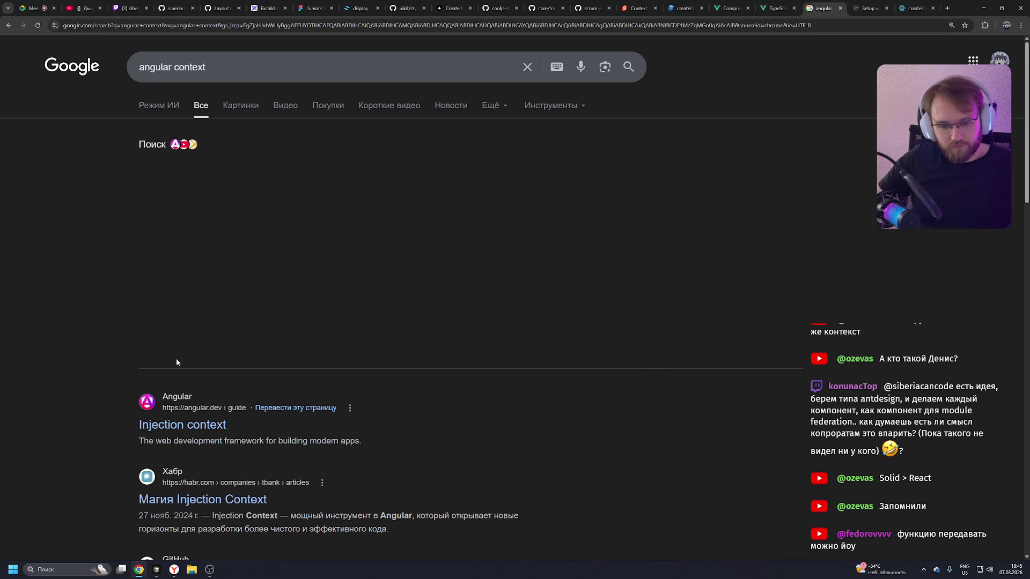
click(223, 412)
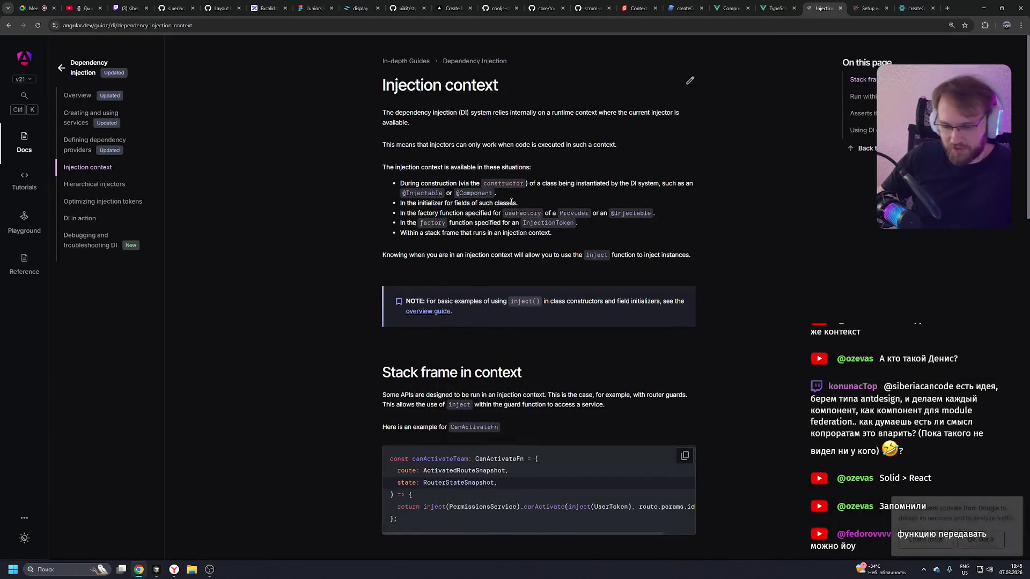
Step: Return to the Injection context page, zoom it to 175% and dismiss the cookie notice
key(alt+Left)
double_click(176, 71)
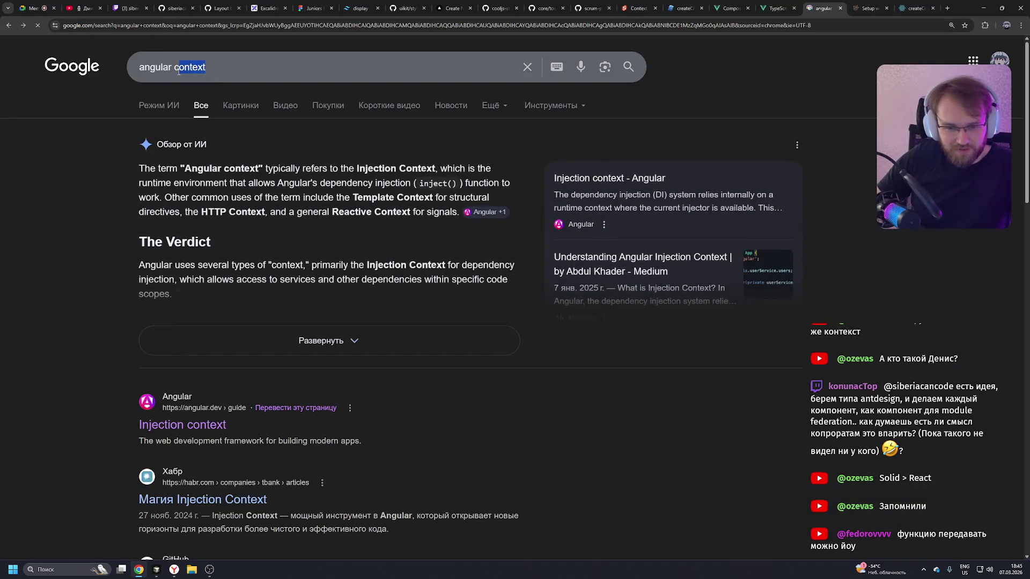
text(di)
key(BackSpace)
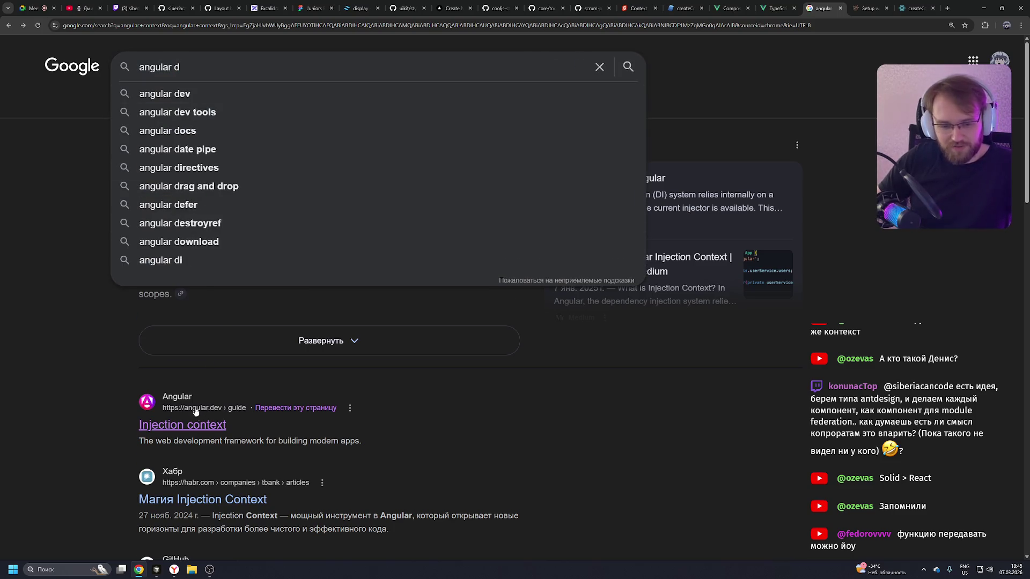
key(alt+Right)
key(ctrl+plus)
key(ctrl+plus)
key(ctrl+plus)
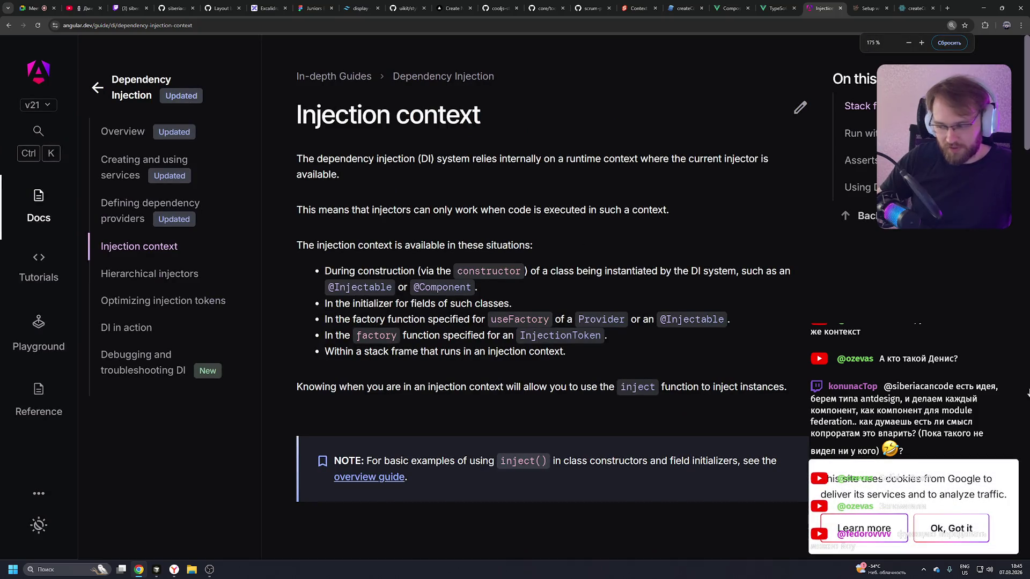
click(921, 533)
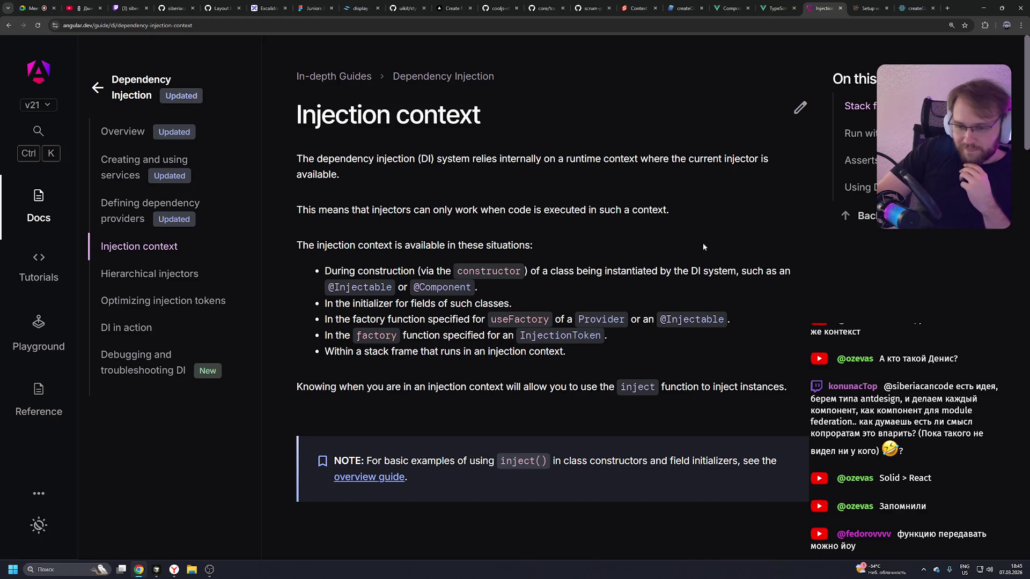
Step: Read down through the Injection context guide's examples and back up toward the top
scroll(703, 243, down, 5)
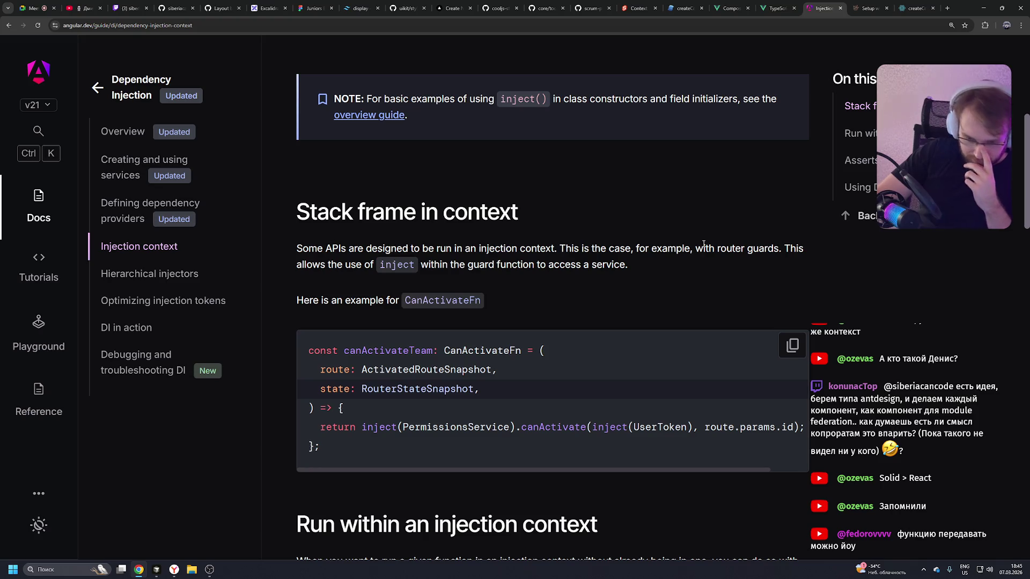
scroll(703, 244, down, 3)
scroll(704, 244, down, 3)
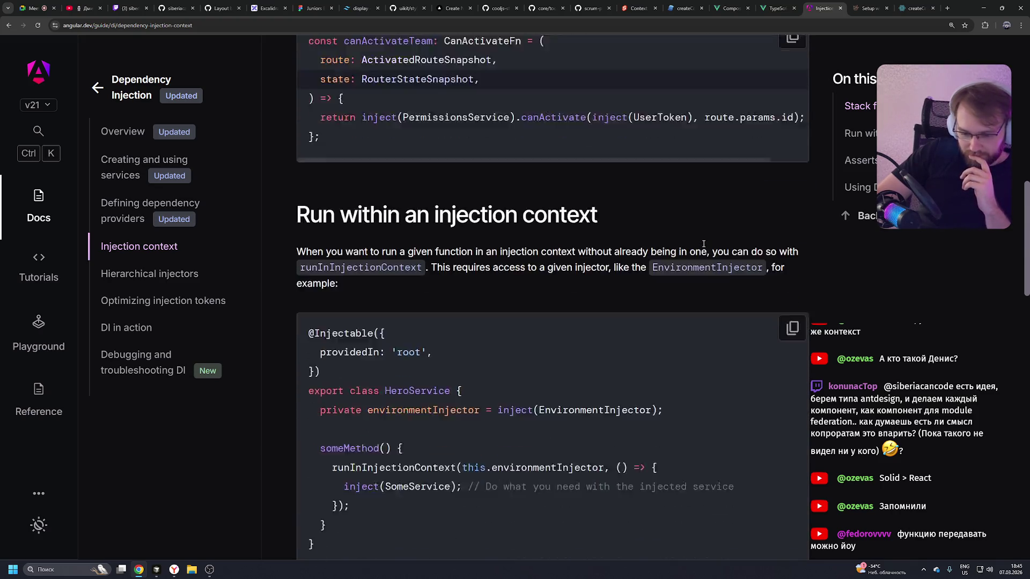
scroll(704, 247, up, 10)
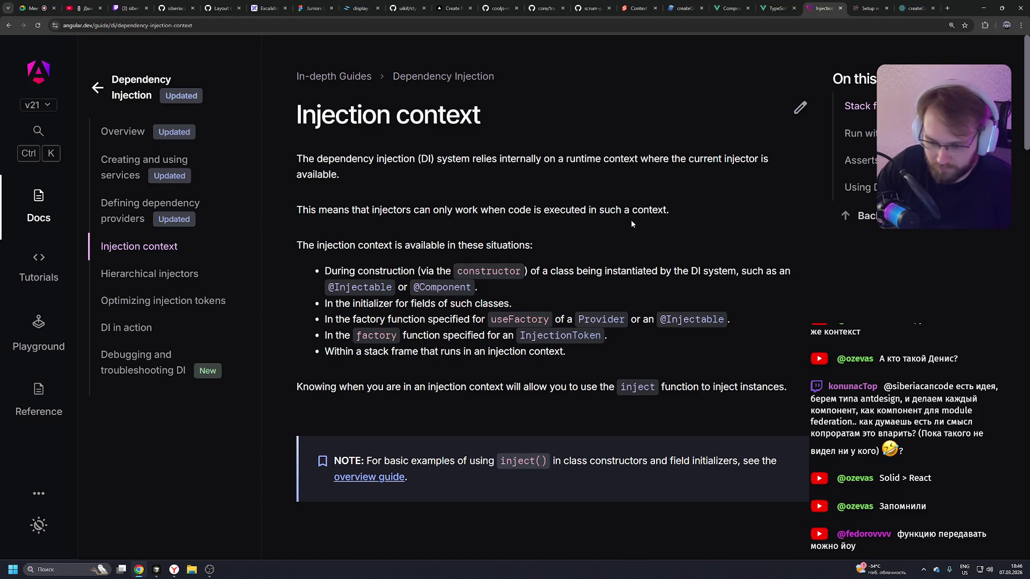
scroll(577, 210, down, 8)
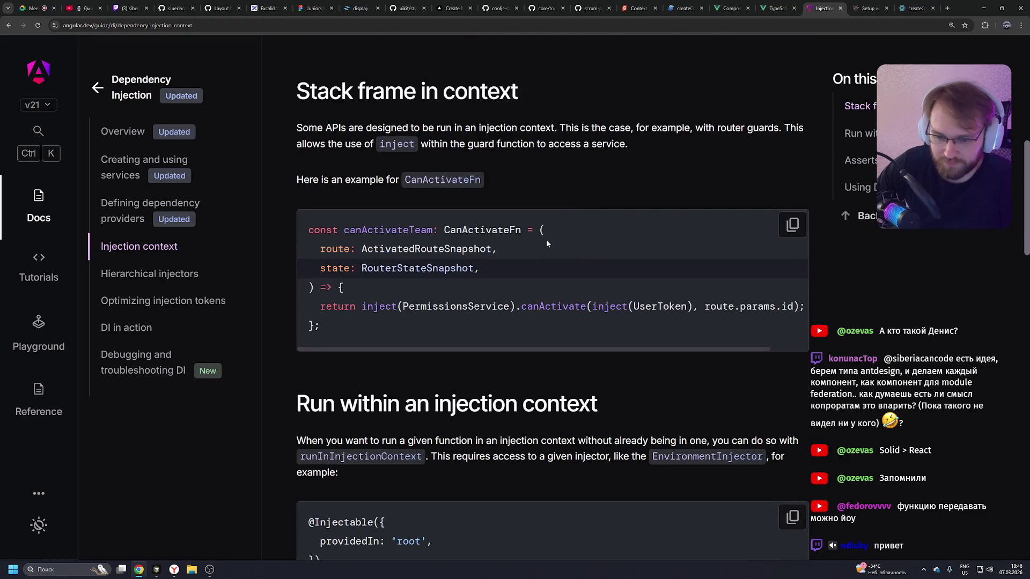
scroll(546, 240, down, 10)
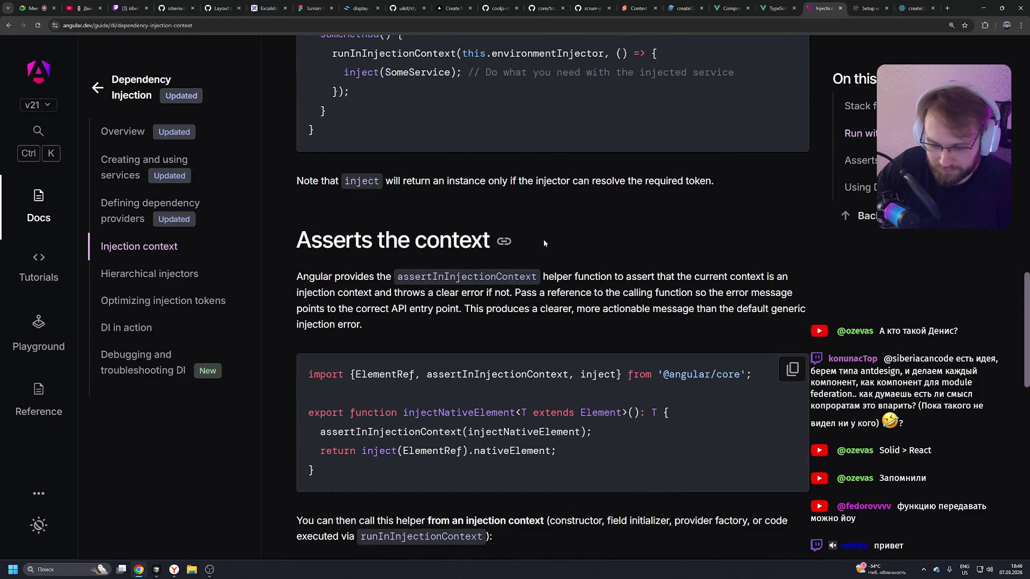
scroll(543, 239, down, 4)
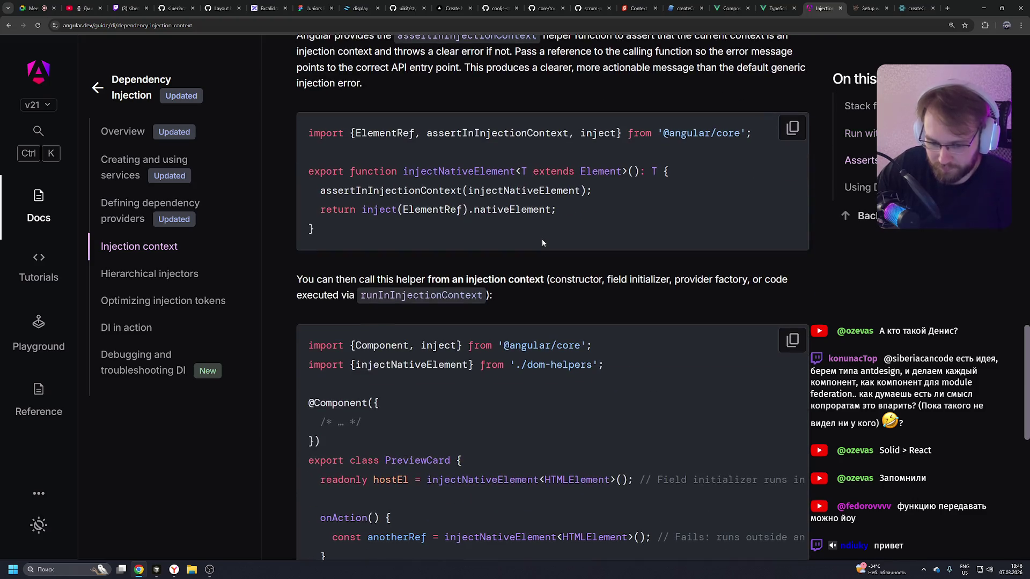
scroll(543, 239, down, 2)
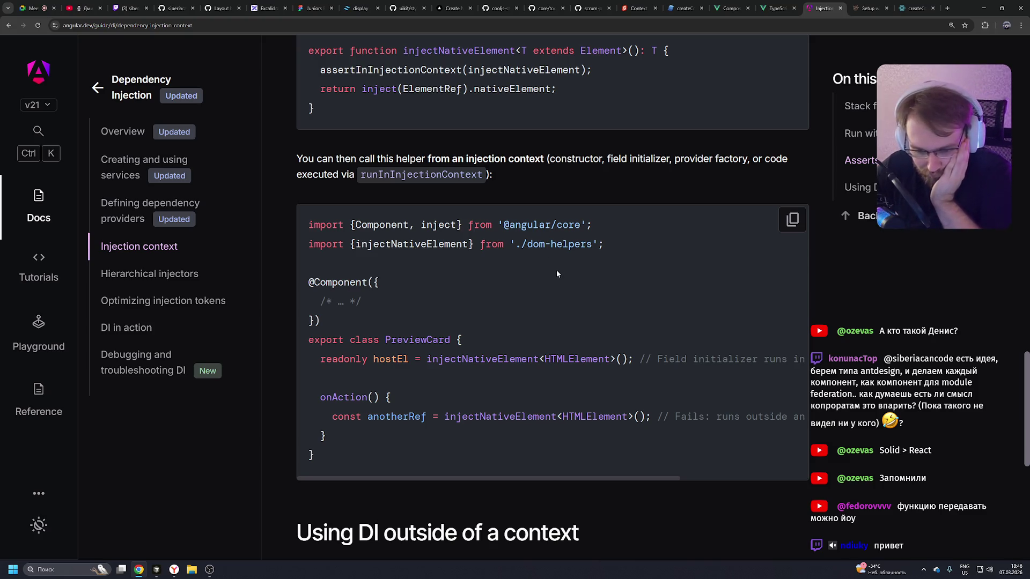
scroll(566, 283, up, 5)
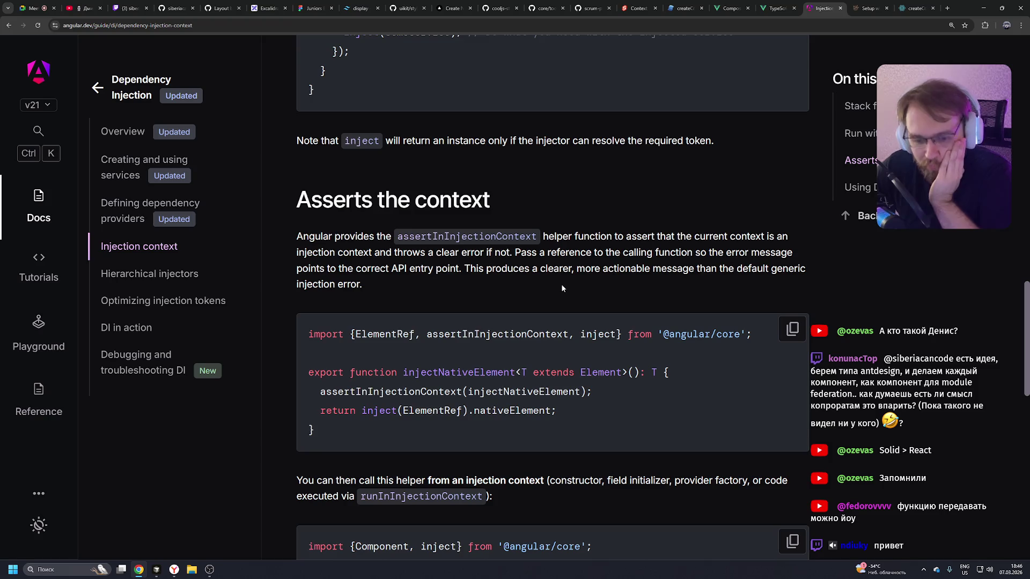
scroll(559, 285, up, 5)
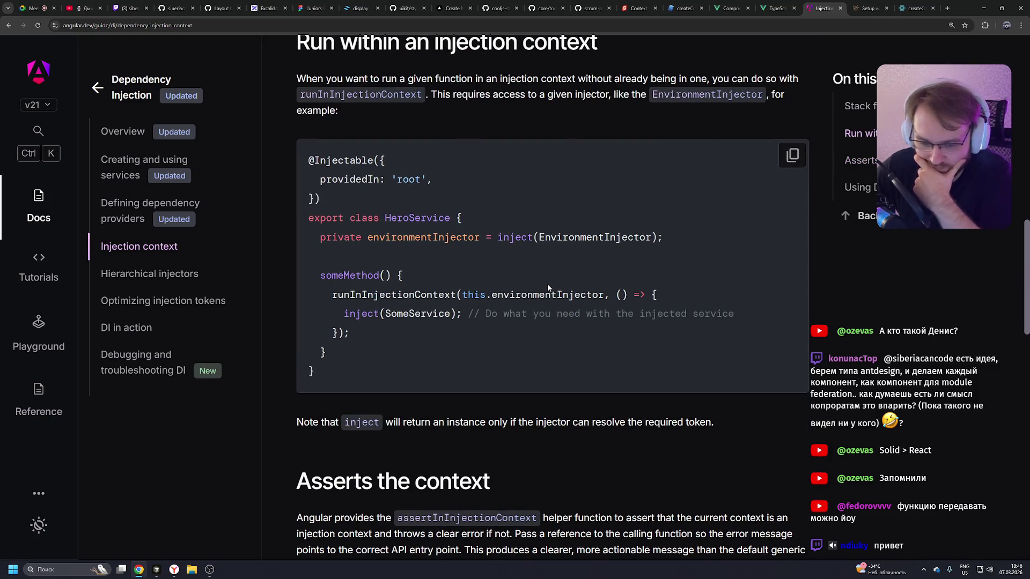
scroll(548, 285, up, 1)
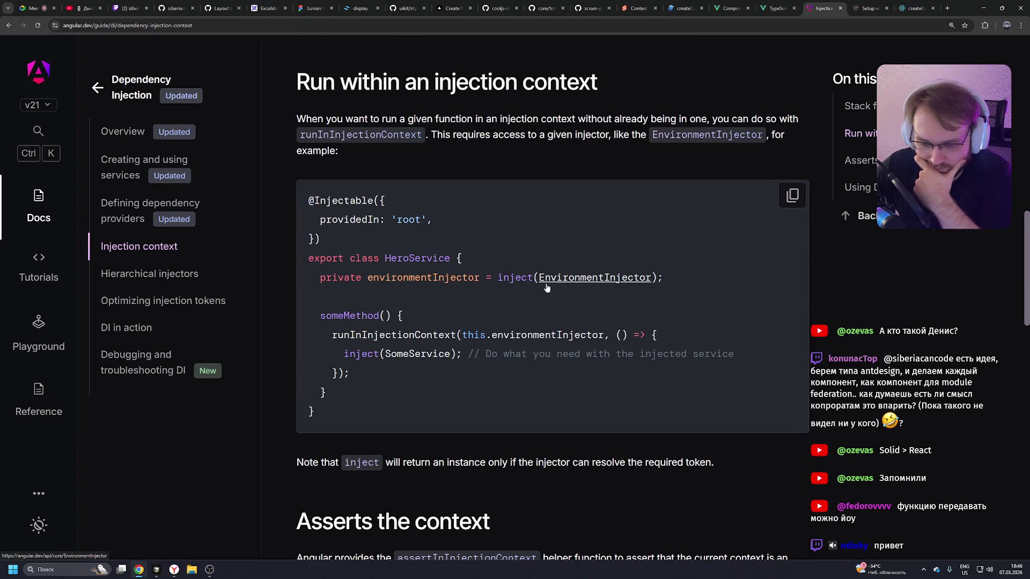
scroll(546, 310, up, 5)
scroll(537, 312, up, 2)
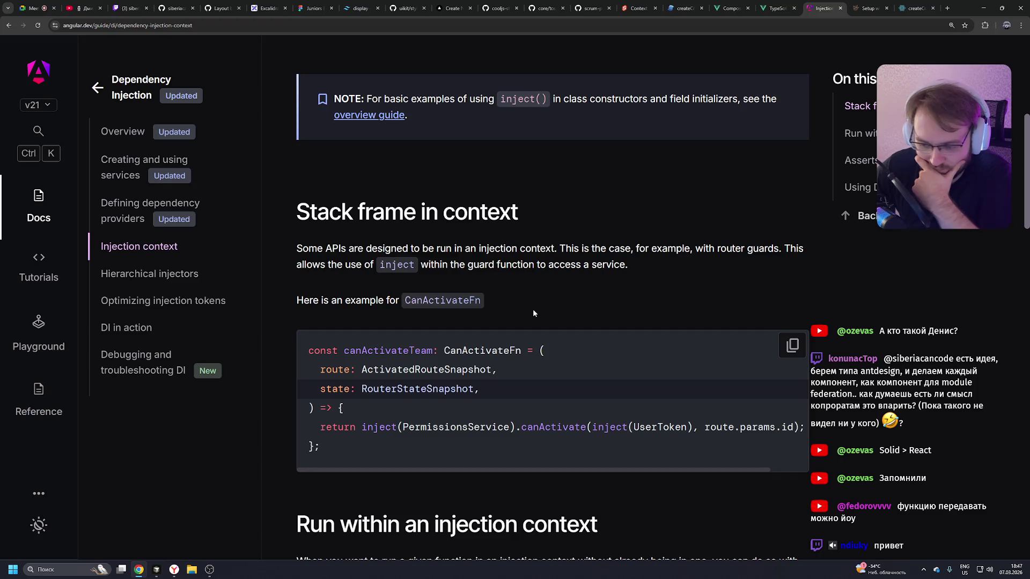
Step: Skim the guide again, ending at the introduction listing where injection context is available
scroll(529, 310, down, 7)
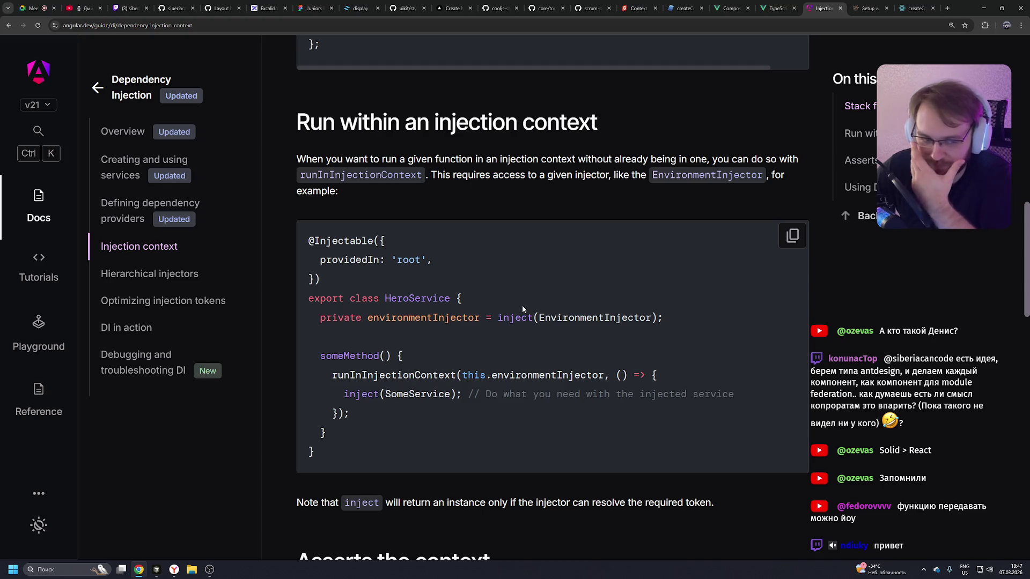
scroll(522, 304, down, 4)
scroll(522, 307, down, 5)
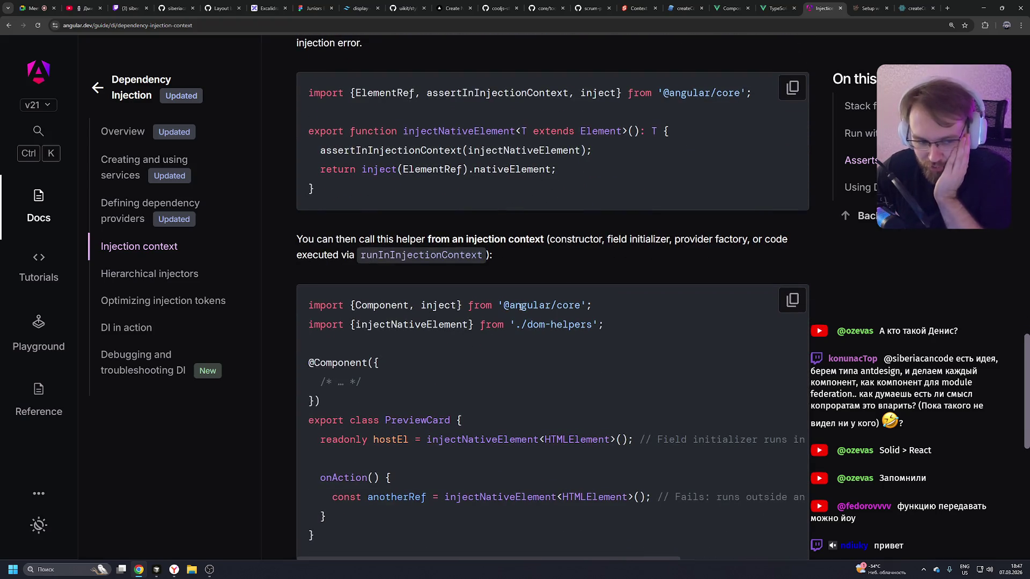
scroll(520, 305, down, 5)
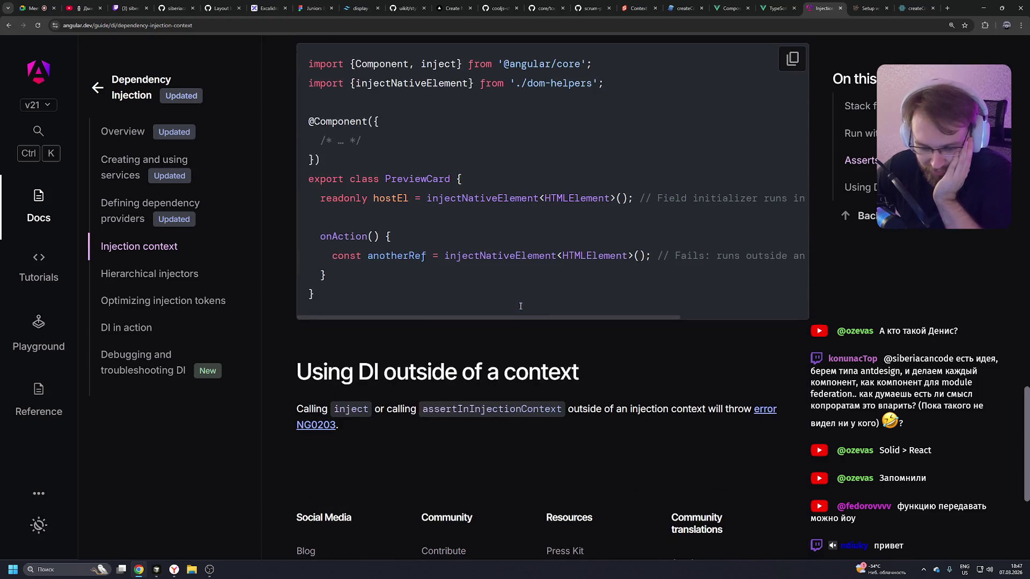
scroll(518, 305, up, 4)
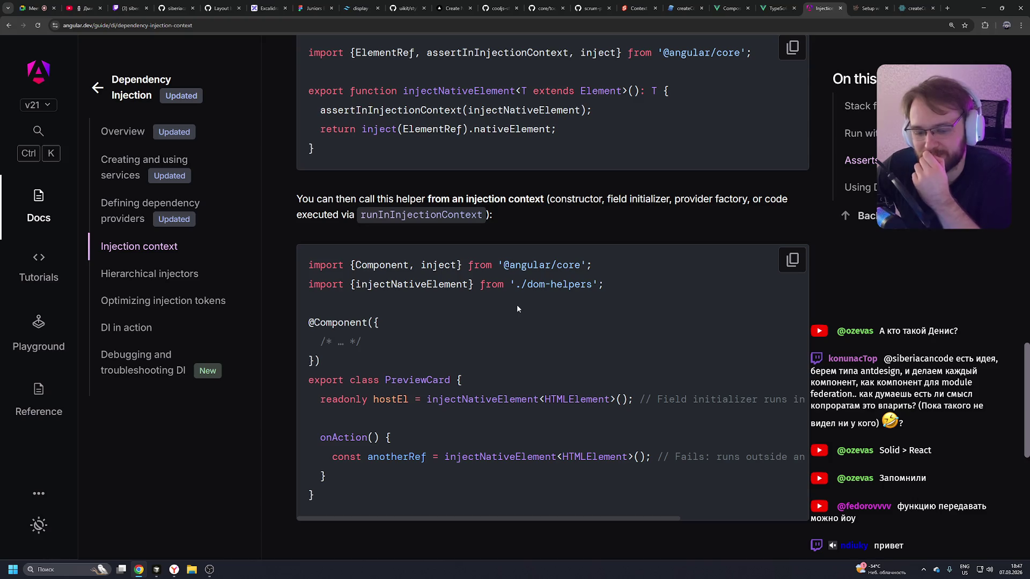
scroll(515, 308, up, 5)
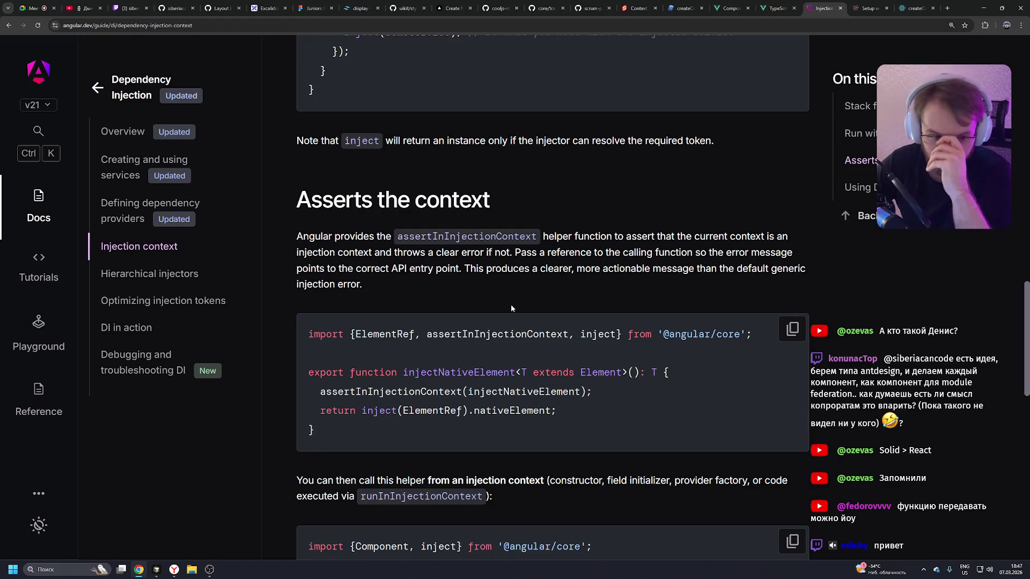
scroll(530, 314, up, 6)
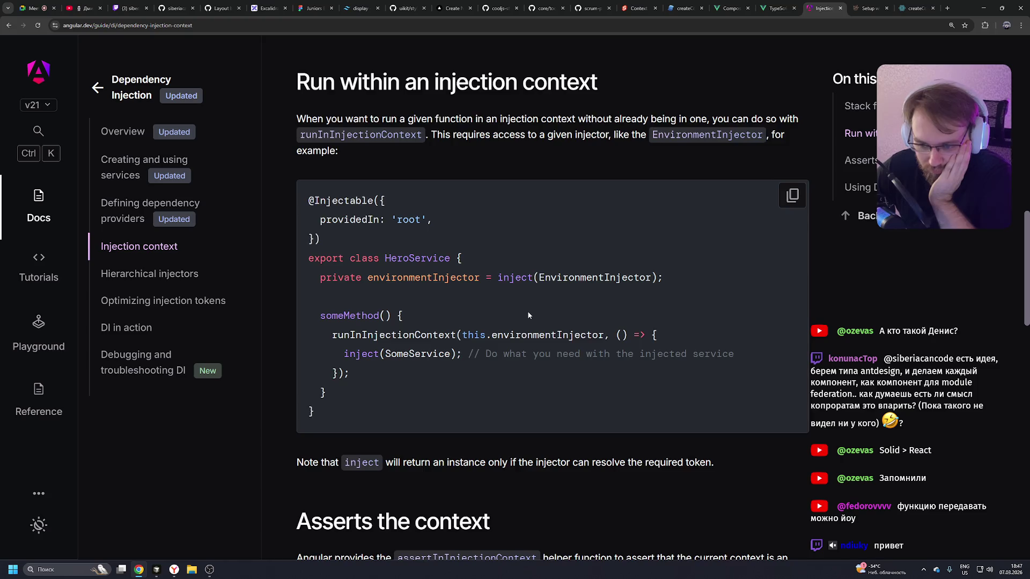
scroll(529, 316, up, 6)
scroll(526, 311, up, 2)
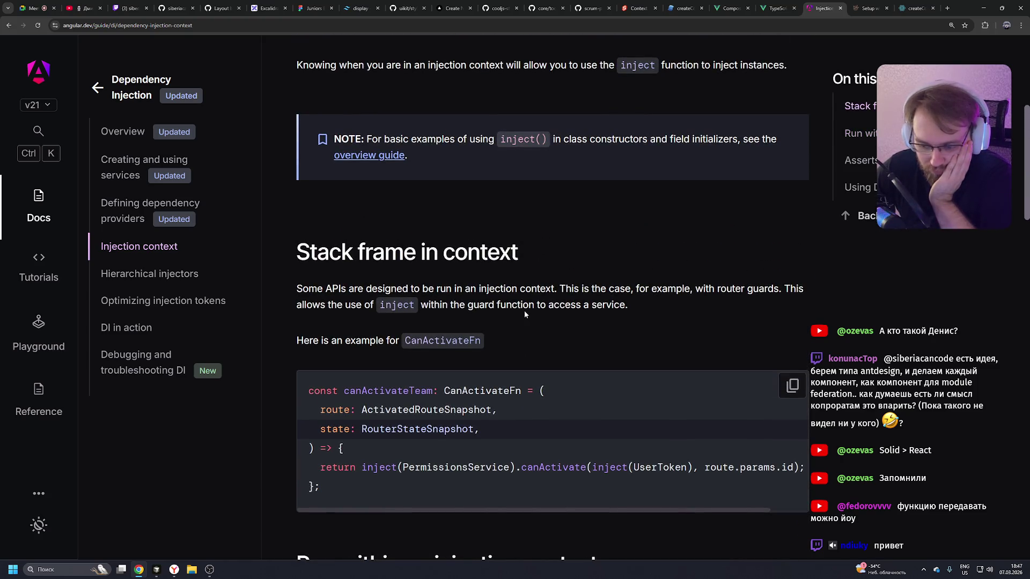
scroll(523, 310, up, 5)
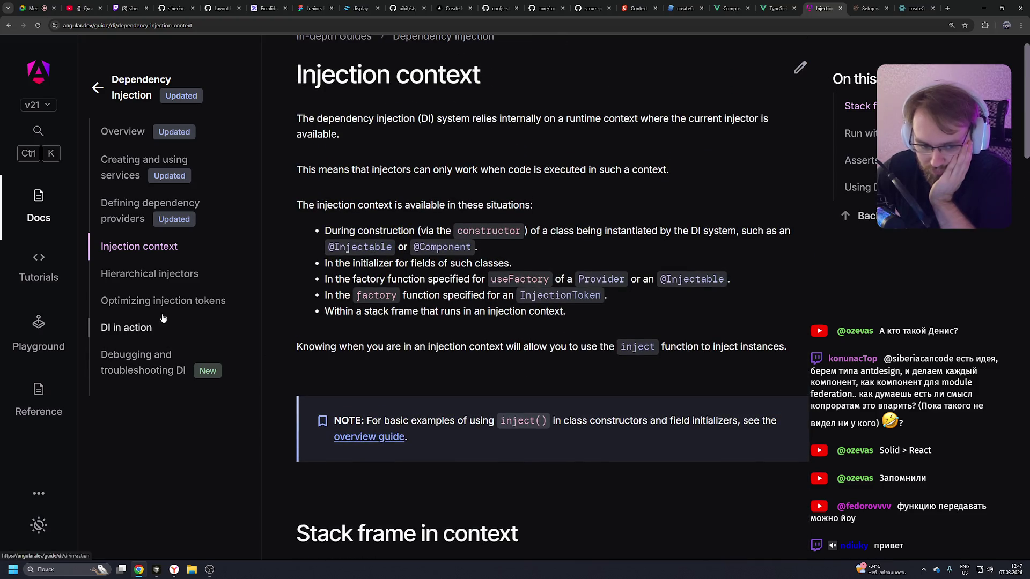
Step: Highlight the environmentInjector inject line, then follow the assertInInjectionContext link in the 'Asserts the context' example
scroll(441, 314, down, 11)
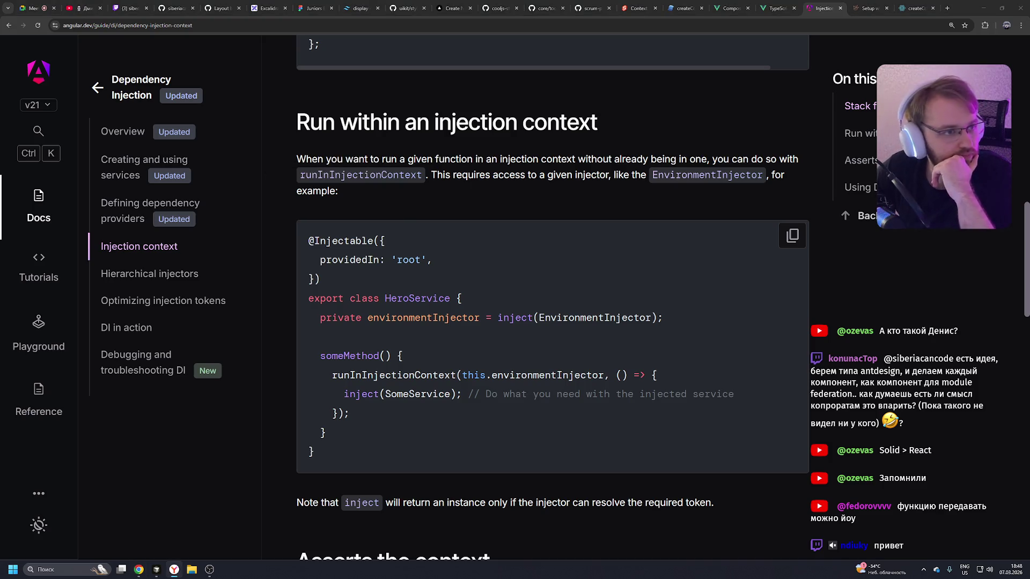
click(503, 330)
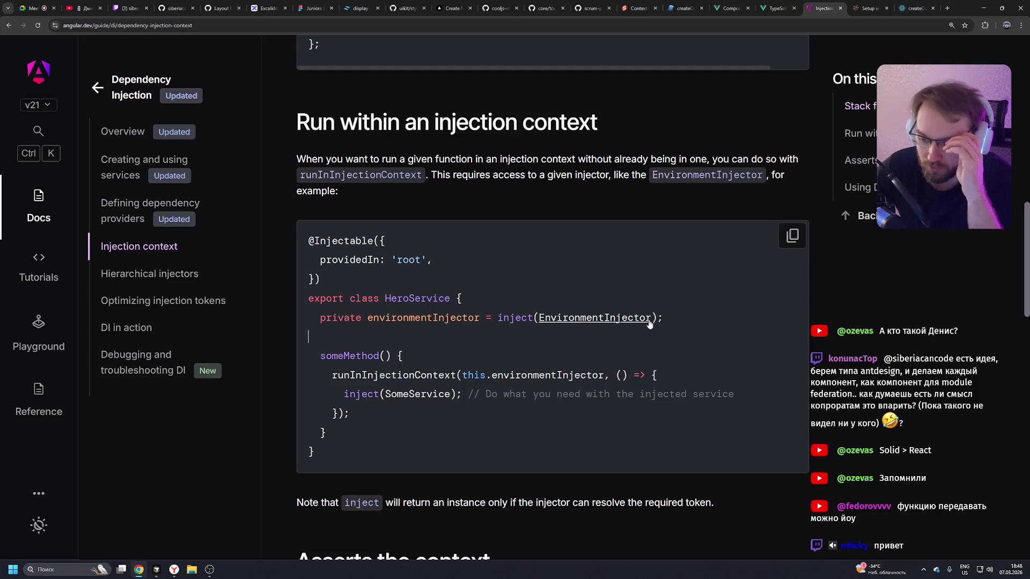
click(538, 337)
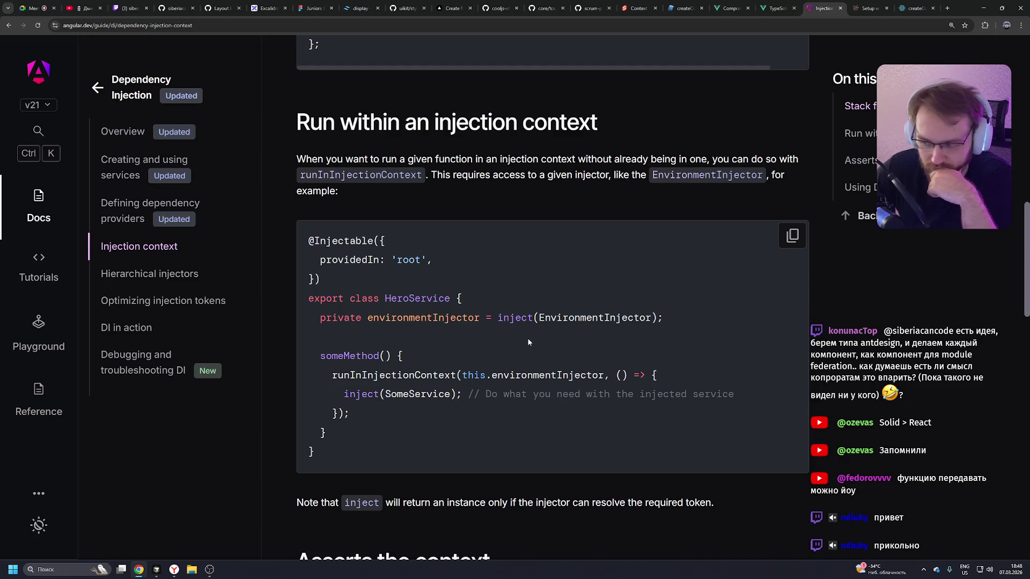
drag(686, 322, 312, 314)
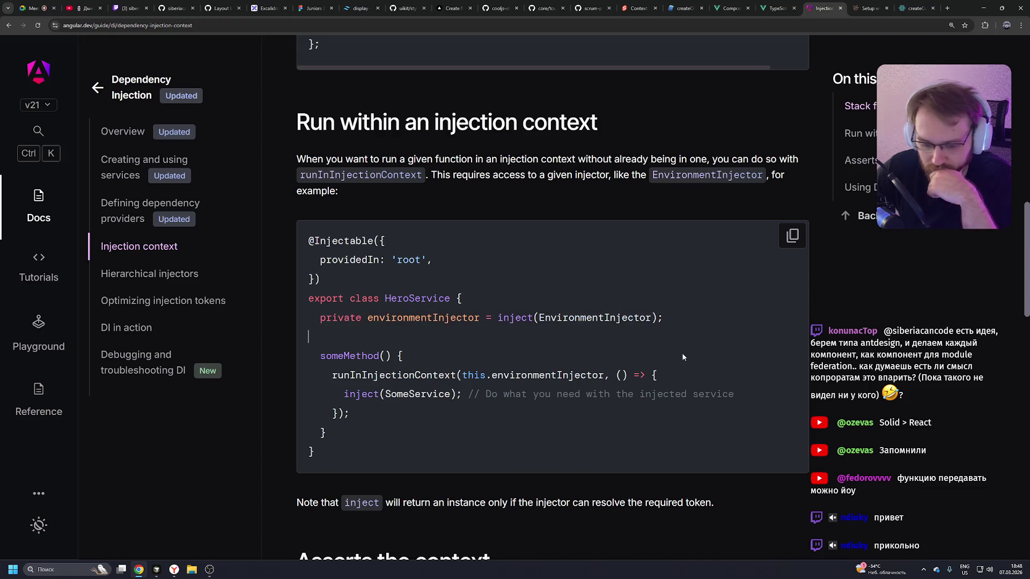
scroll(684, 352, down, 6)
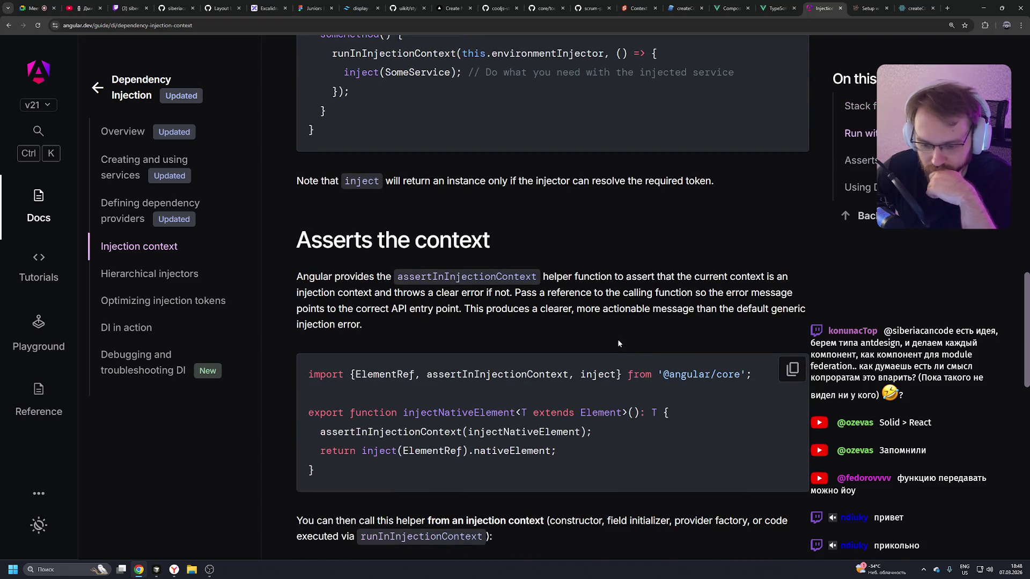
scroll(617, 339, down, 2)
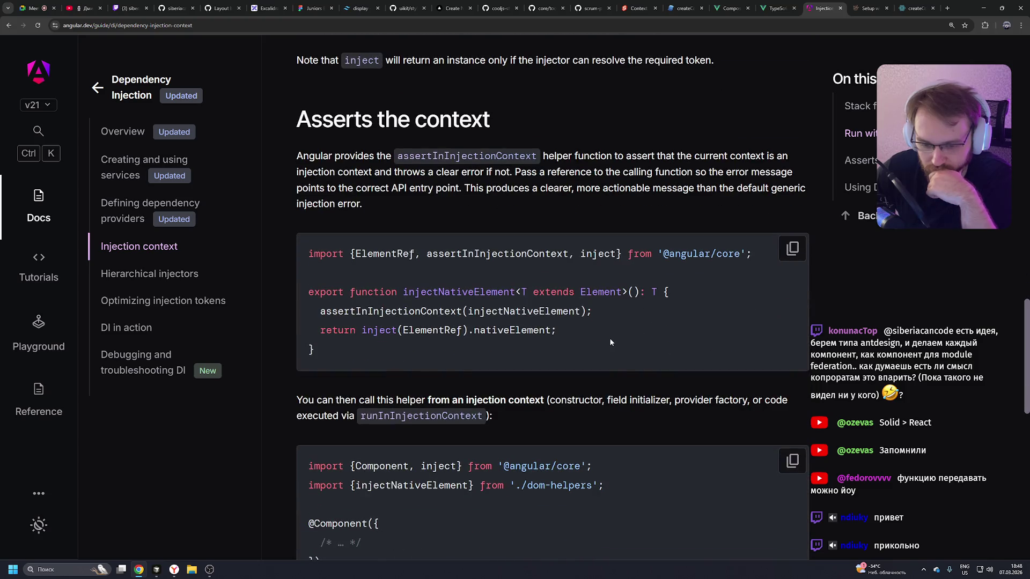
click(370, 312)
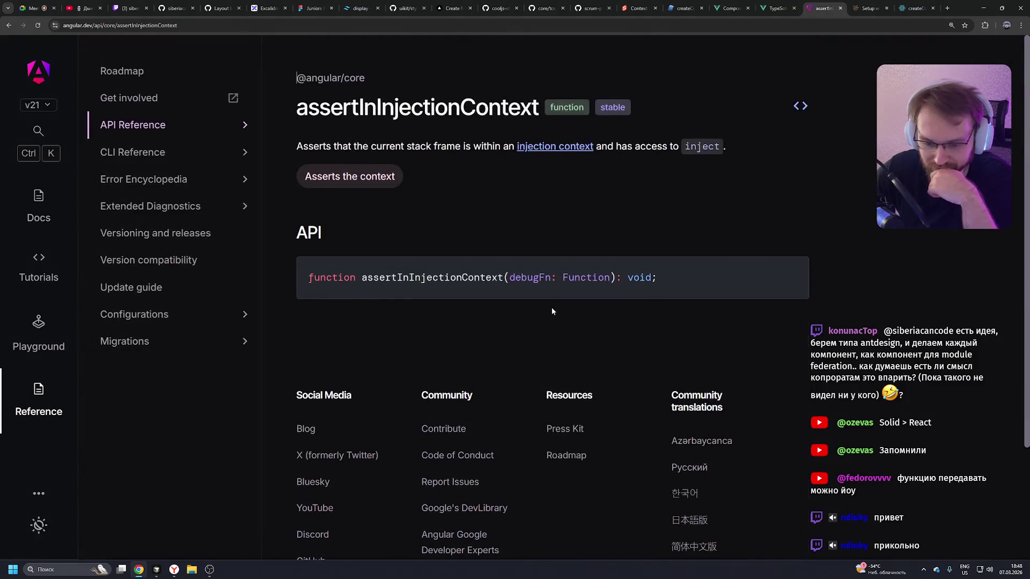
Step: Back in the guide, follow the inject link under 'Using DI outside of a context'
key(alt+Left)
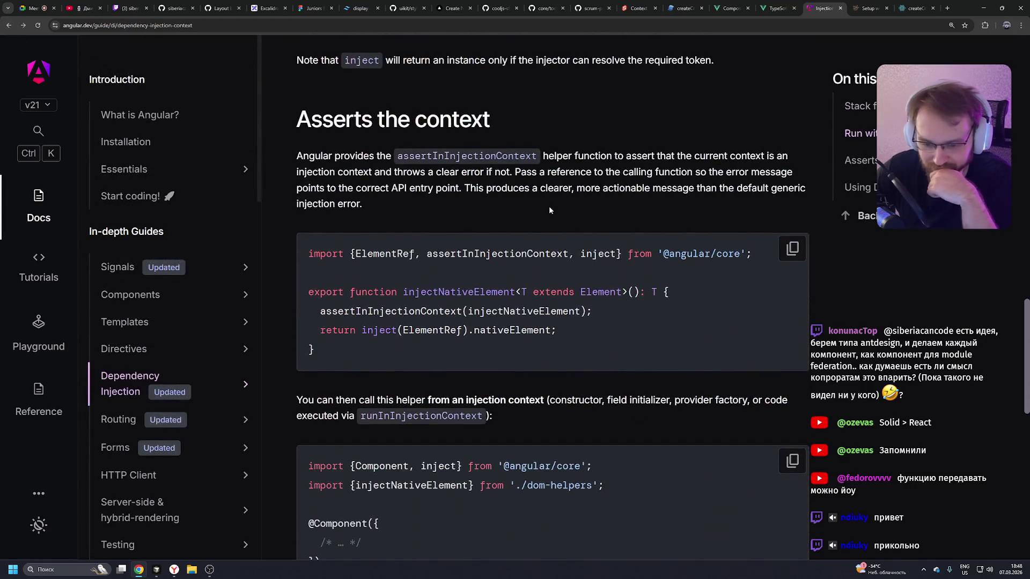
scroll(548, 208, down, 5)
scroll(547, 210, down, 2)
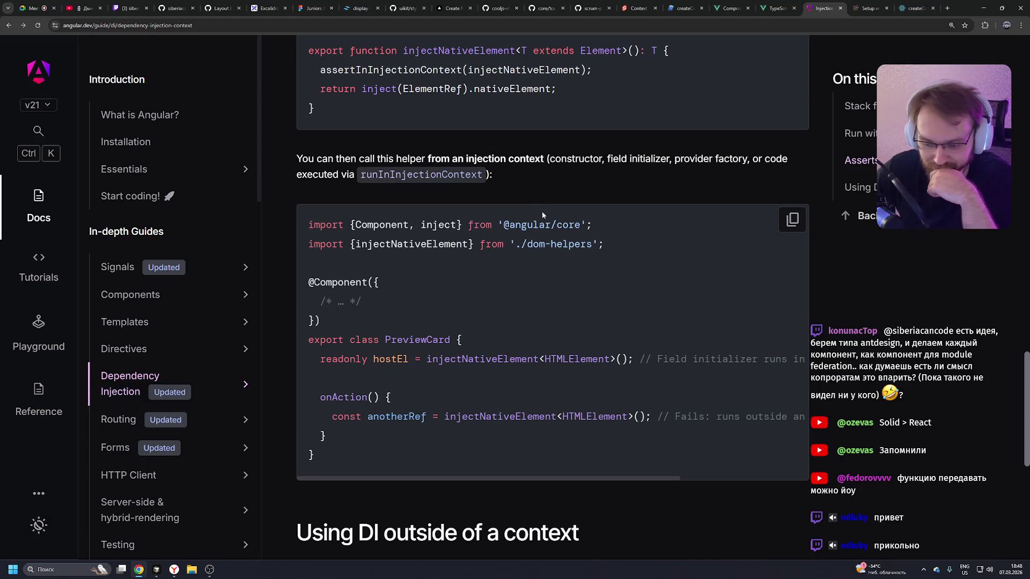
scroll(541, 211, down, 4)
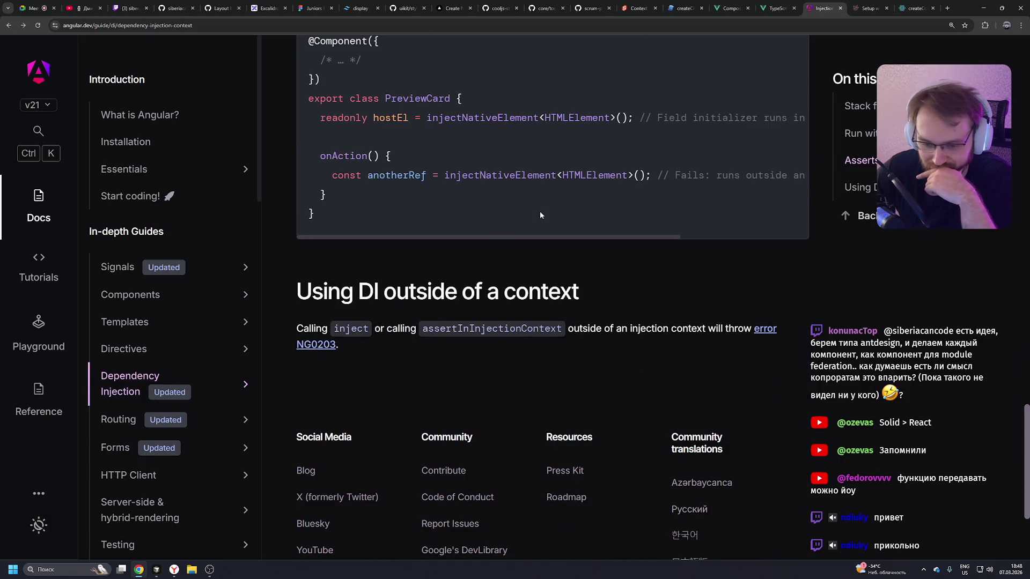
click(351, 328)
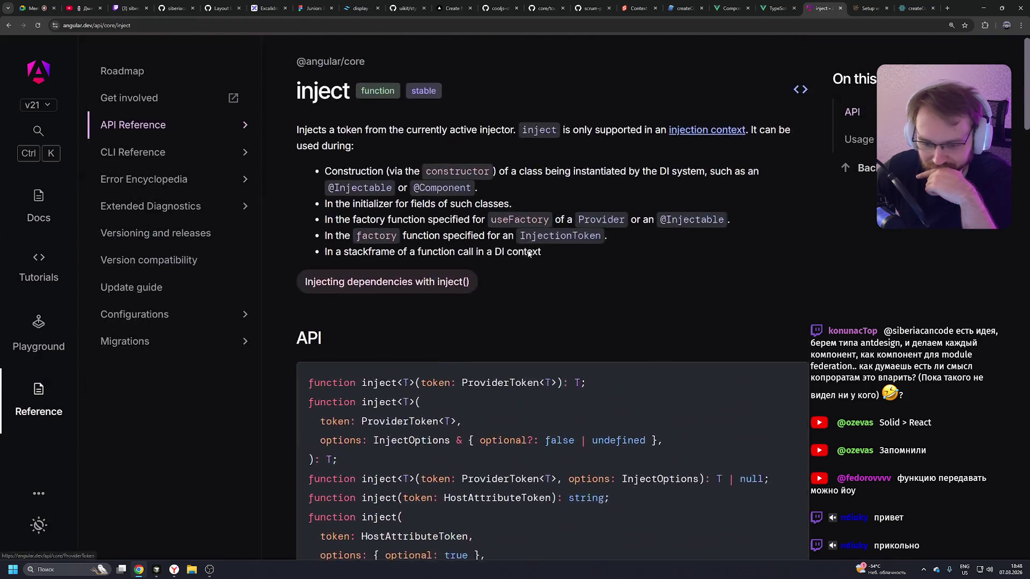
Step: Review the inject() overloads and usage notes, then return to the Injection context guide
scroll(525, 254, down, 20)
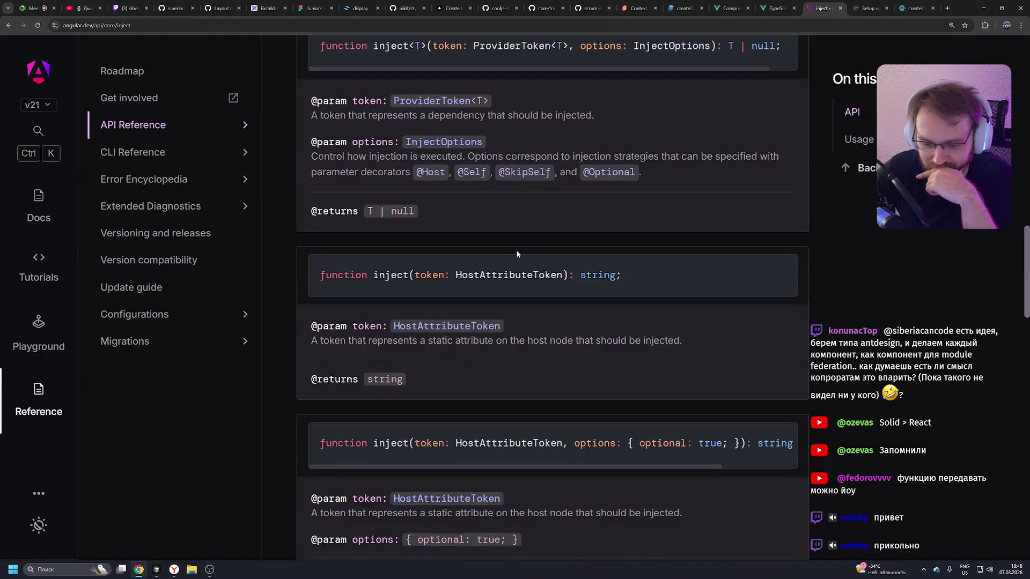
scroll(515, 254, down, 6)
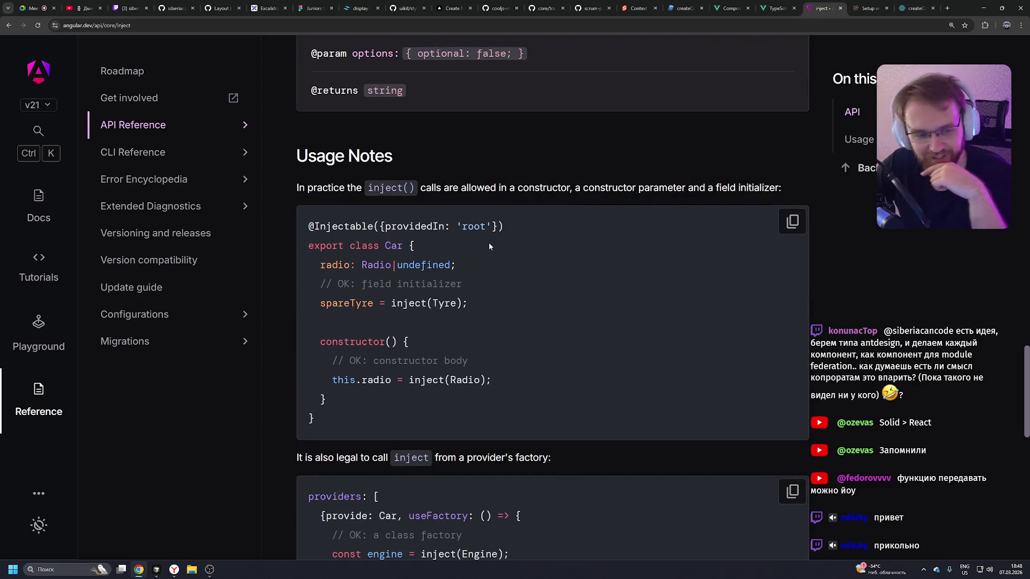
scroll(459, 236, down, 5)
scroll(458, 244, down, 3)
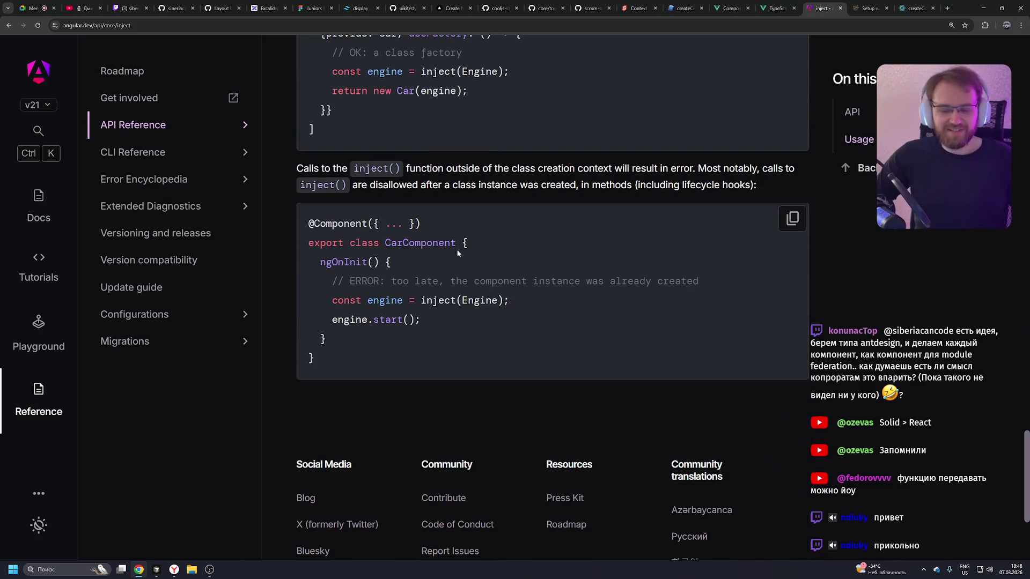
scroll(457, 255, up, 3)
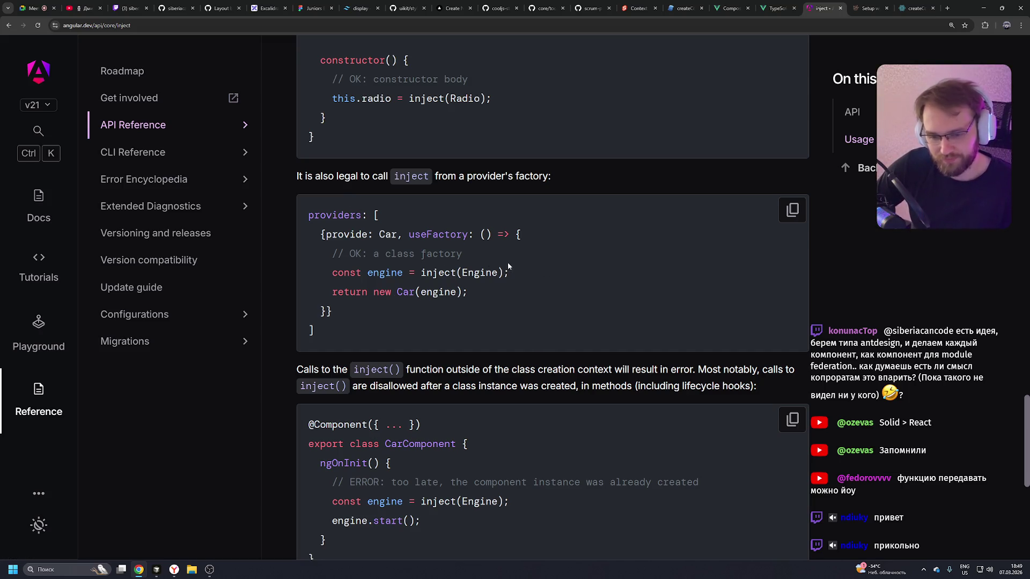
scroll(500, 255, up, 4)
scroll(492, 250, up, 6)
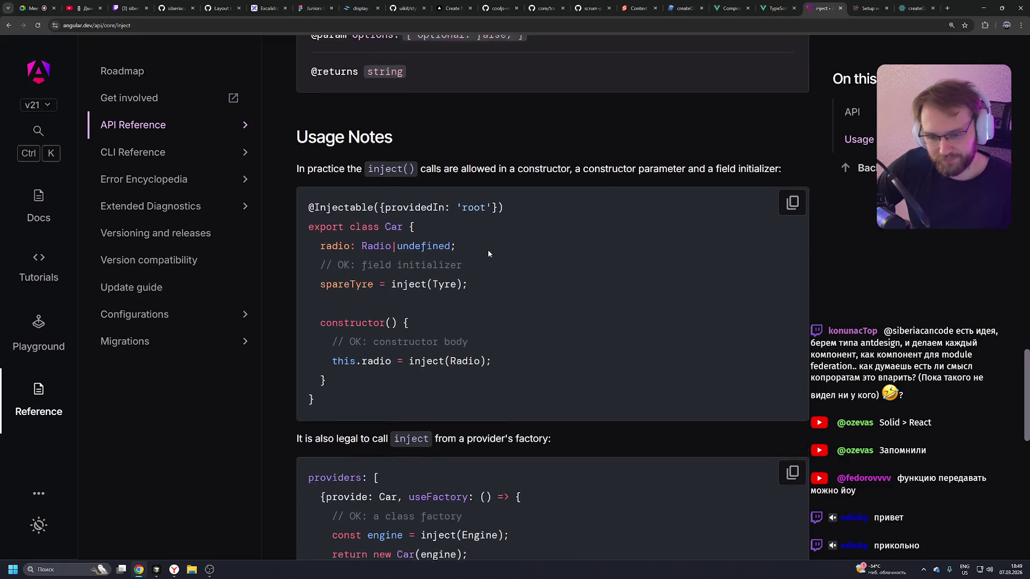
scroll(480, 260, up, 20)
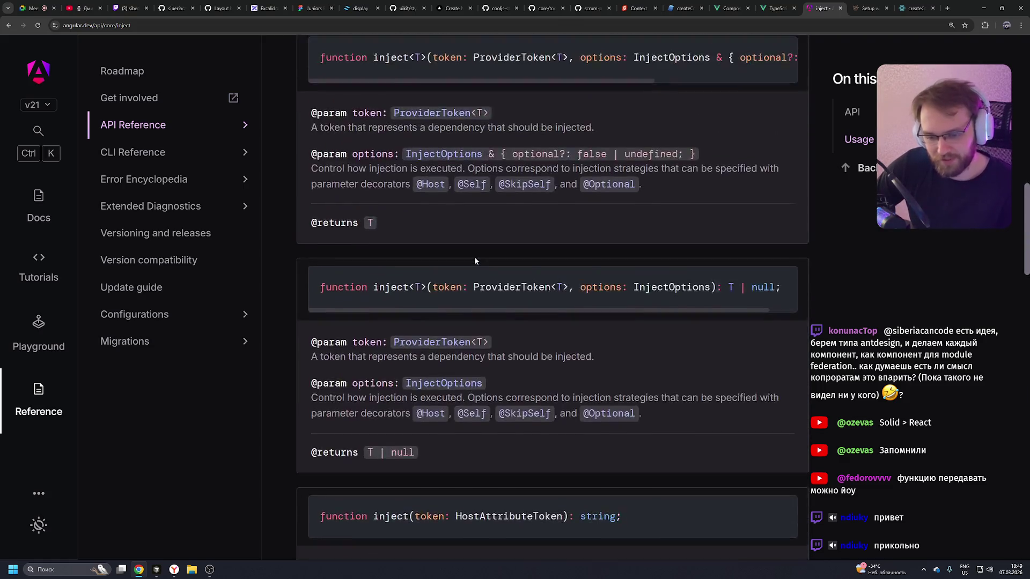
click(9, 25)
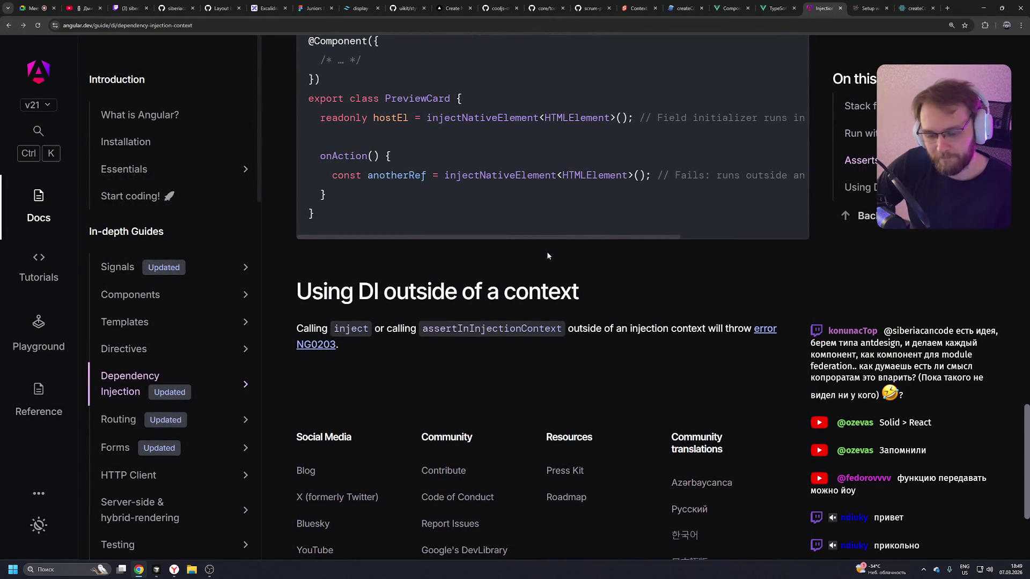
Step: Scroll to the 'Run within an injection context' example and highlight the HeroService class declaration
scroll(548, 256, up, 12)
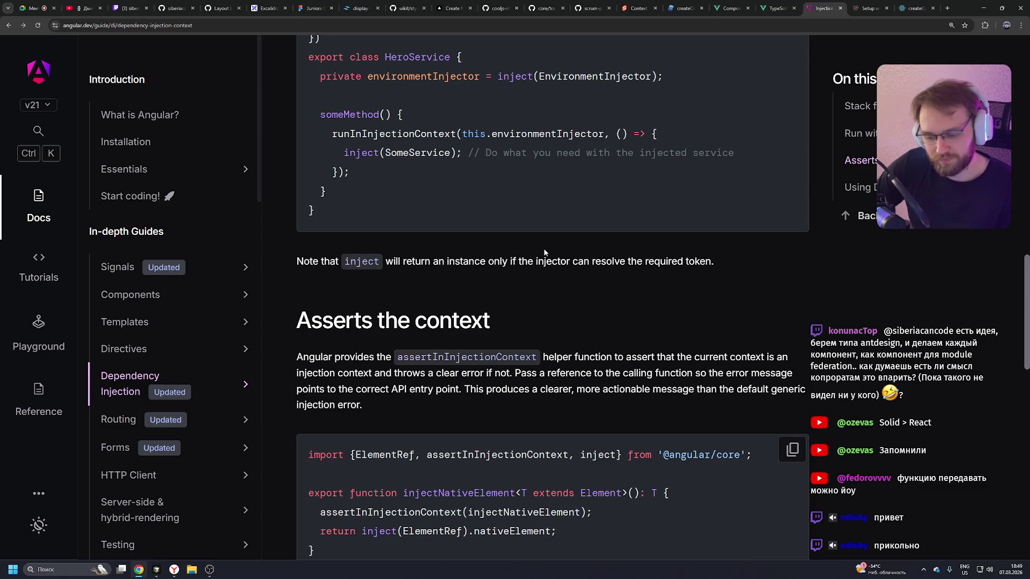
scroll(544, 251, up, 5)
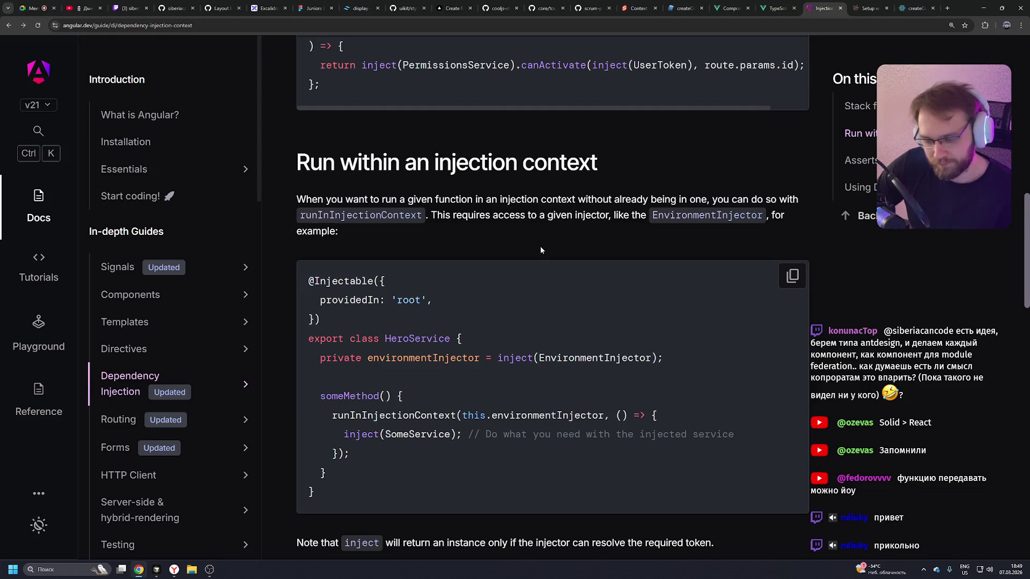
scroll(540, 239, up, 5)
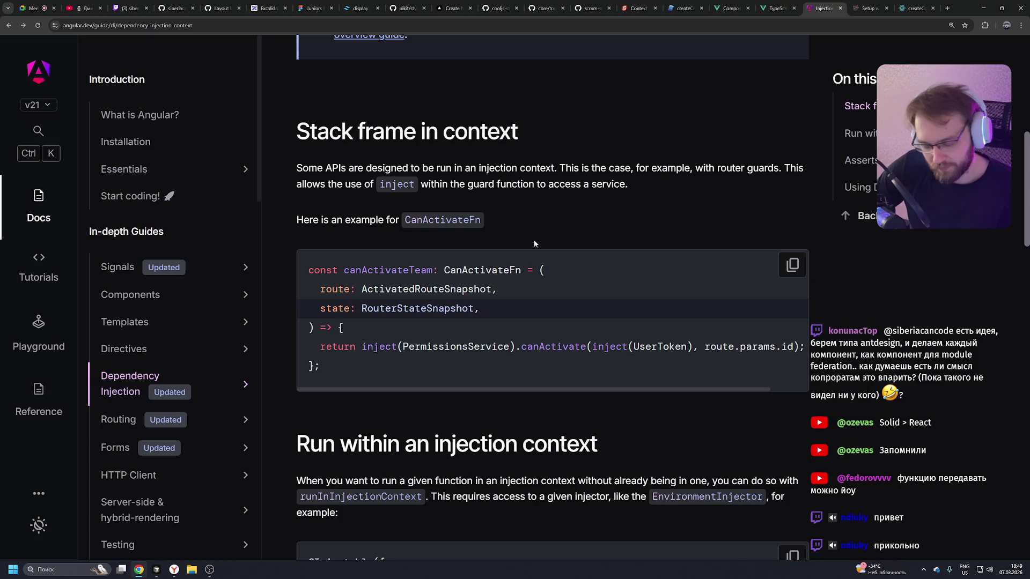
scroll(534, 239, down, 5)
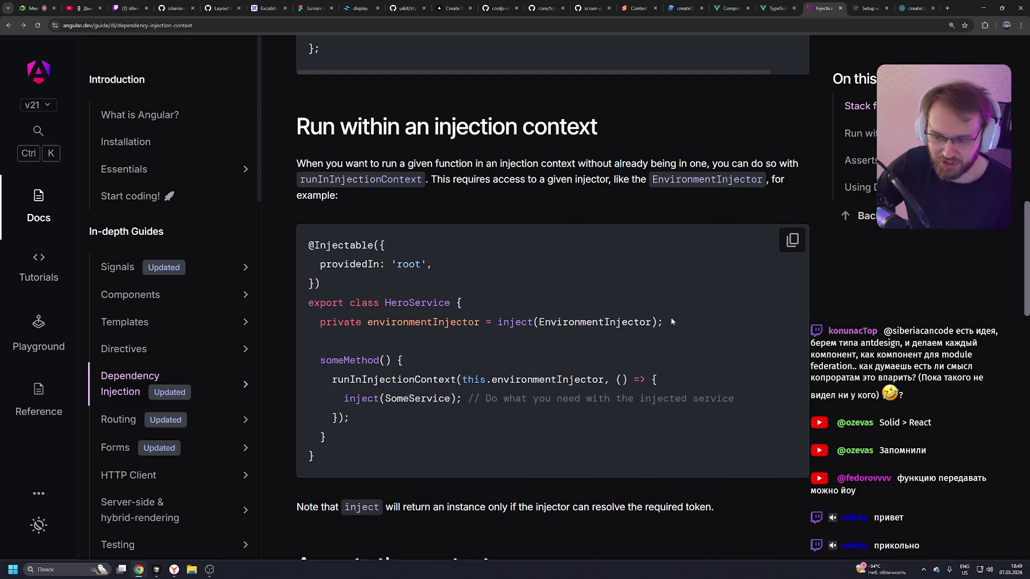
scroll(674, 321, up, 1)
drag(387, 379, 484, 384)
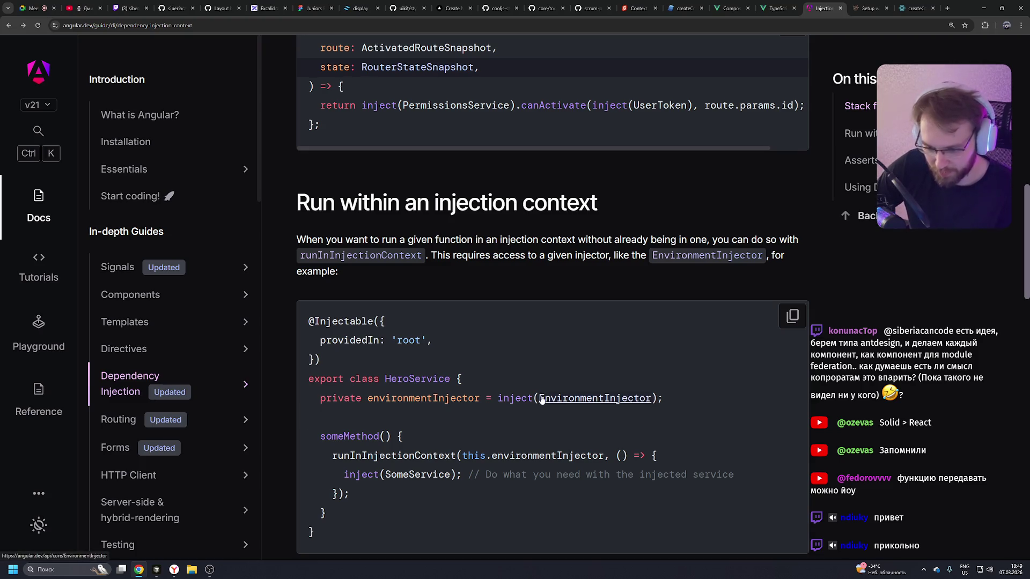
Step: Check the EnvironmentInjector reference, then reread the guide's five places where injection context is available
click(590, 398)
key(alt+Left)
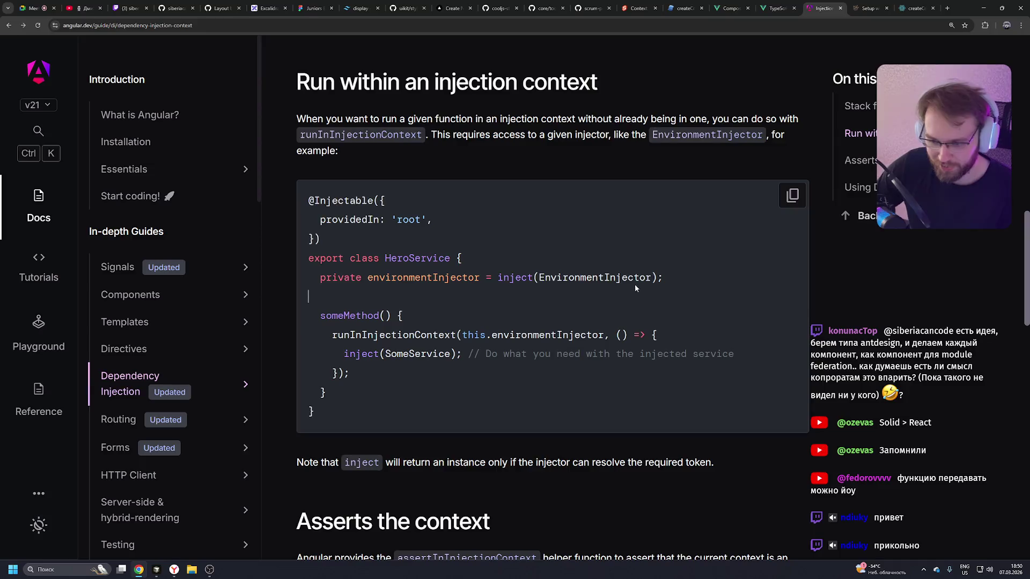
click(401, 302)
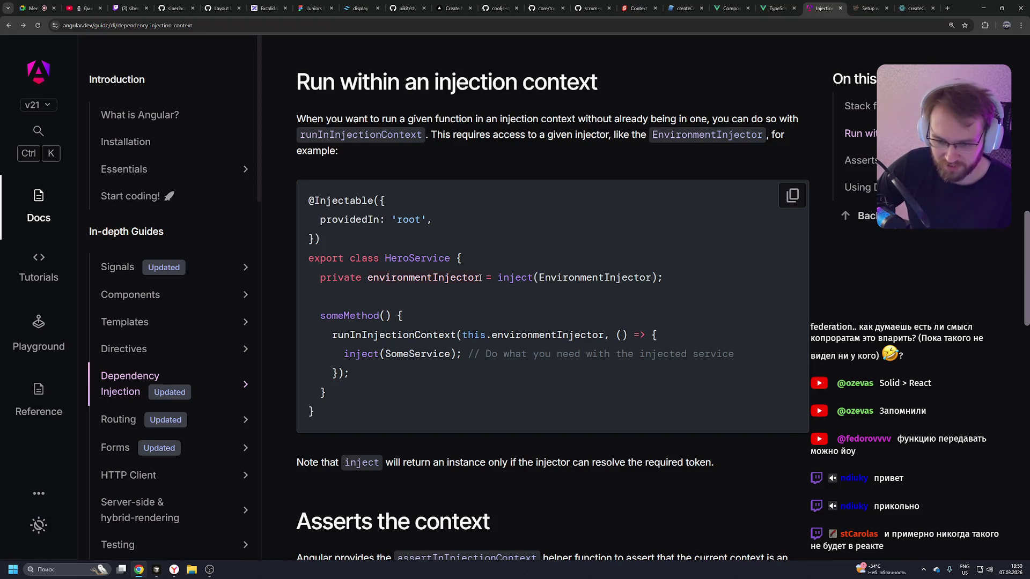
click(453, 299)
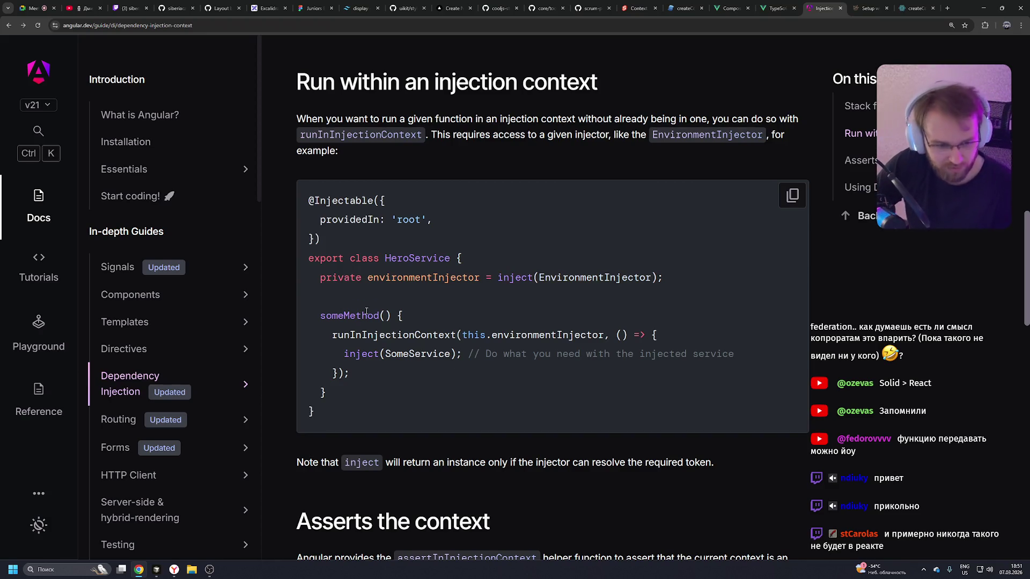
scroll(337, 298, down, 15)
scroll(376, 300, up, 15)
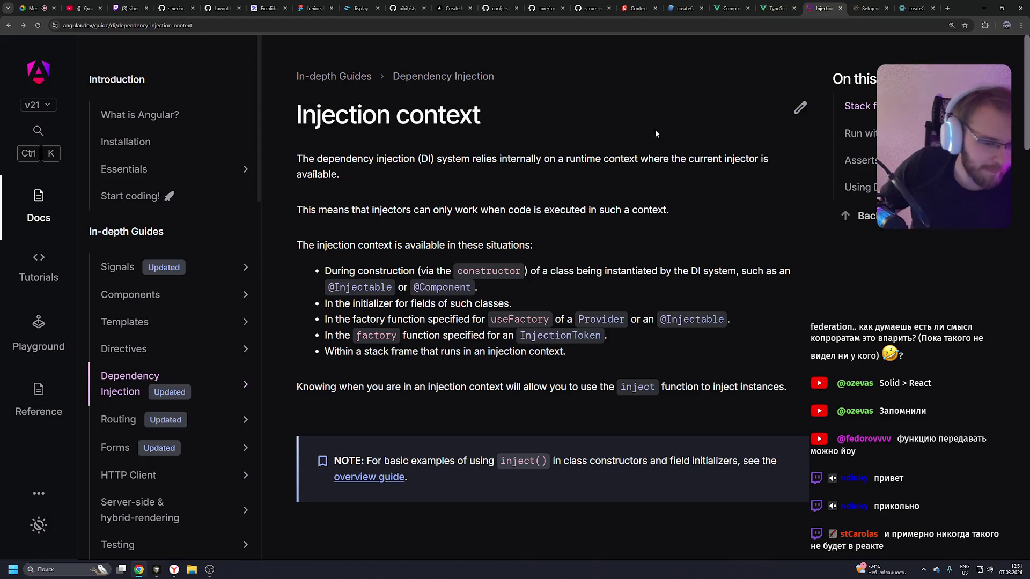
key(alt+Tab)
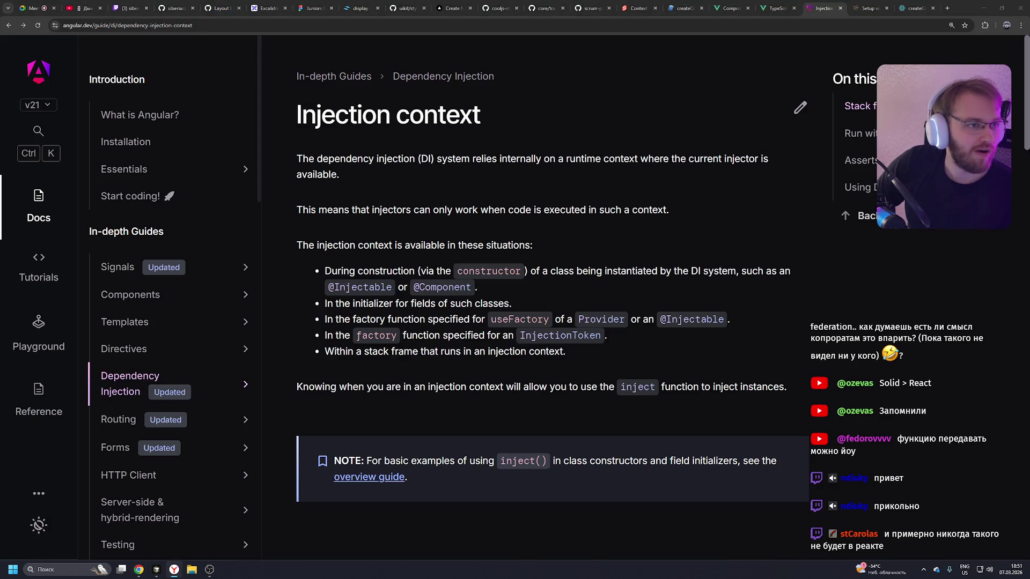
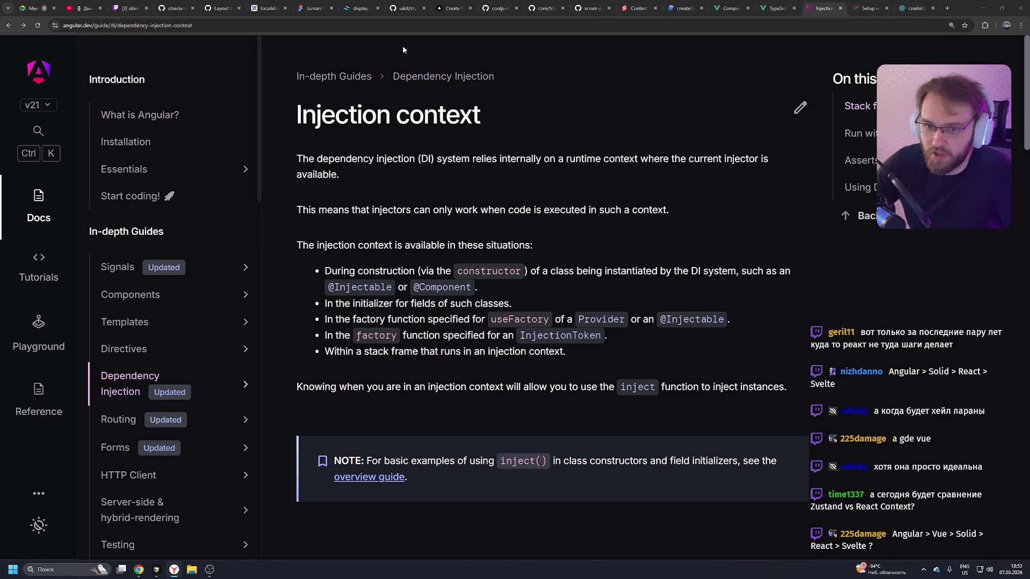
Step: Underline '4. store in context' in red, then move via the Zustand docs to the YouTube talk
click(267, 9)
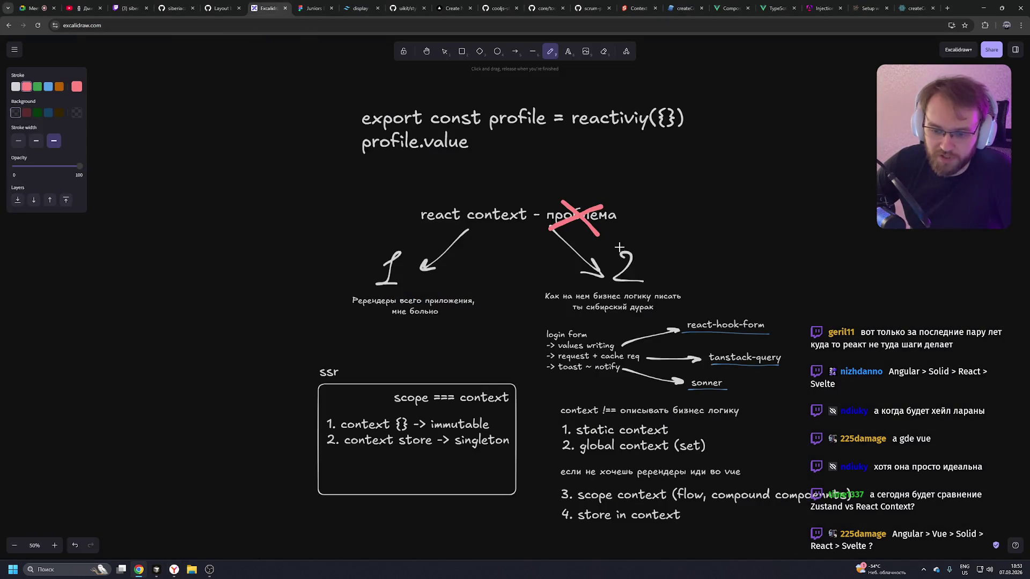
drag(558, 521, 687, 519)
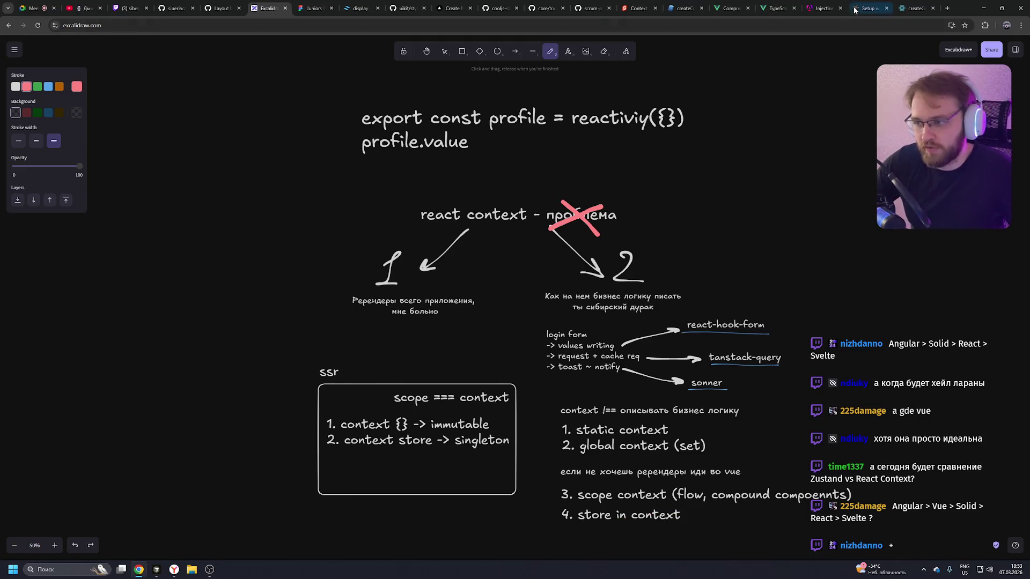
click(866, 8)
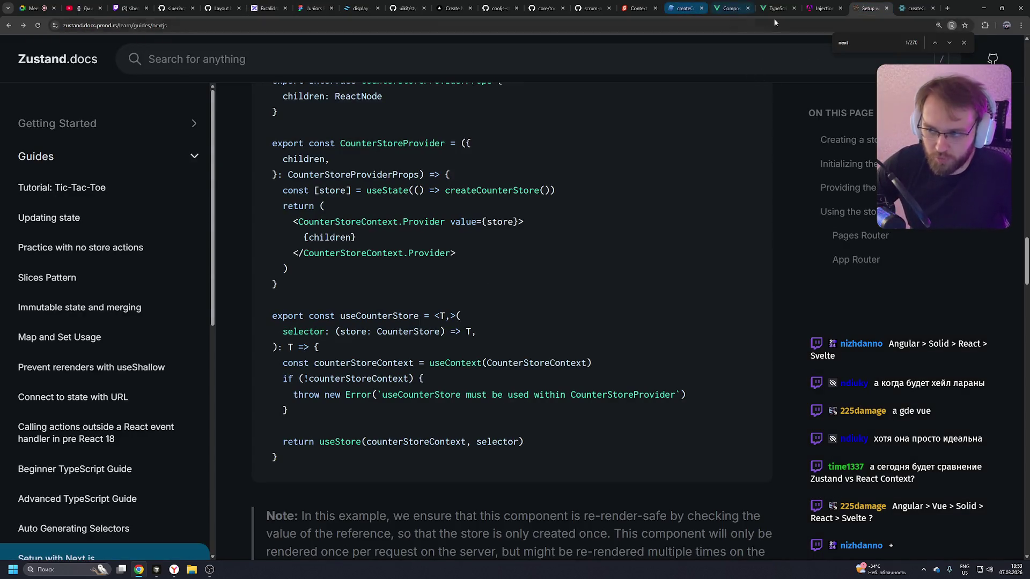
click(82, 8)
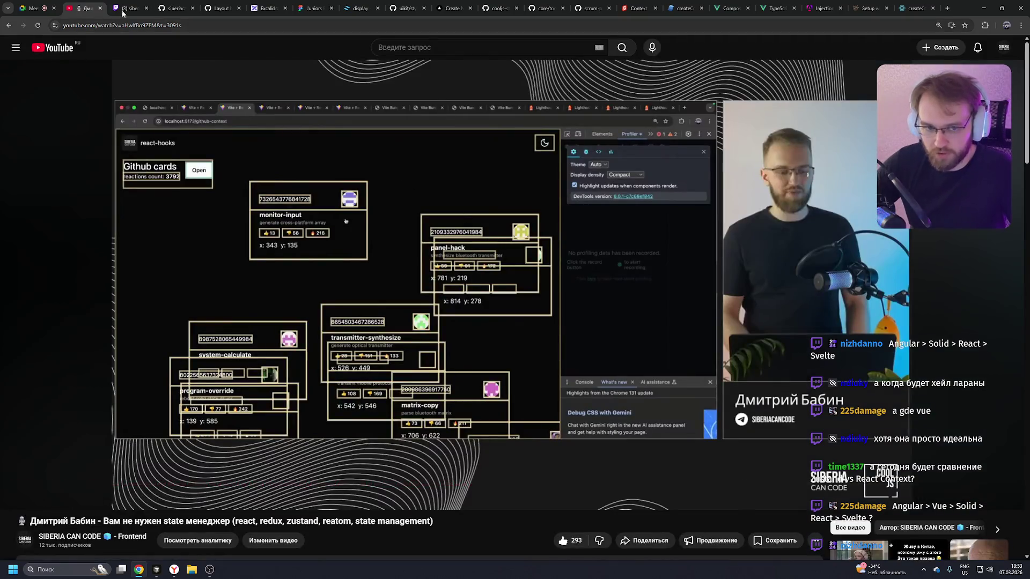
Step: Cycle tabs with Ctrl+Tab and land on the Angular injection context docs
key(ctrl+Tab)
key(ctrl+Tab)
key(ctrl+Tab)
key(ctrl+Tab)
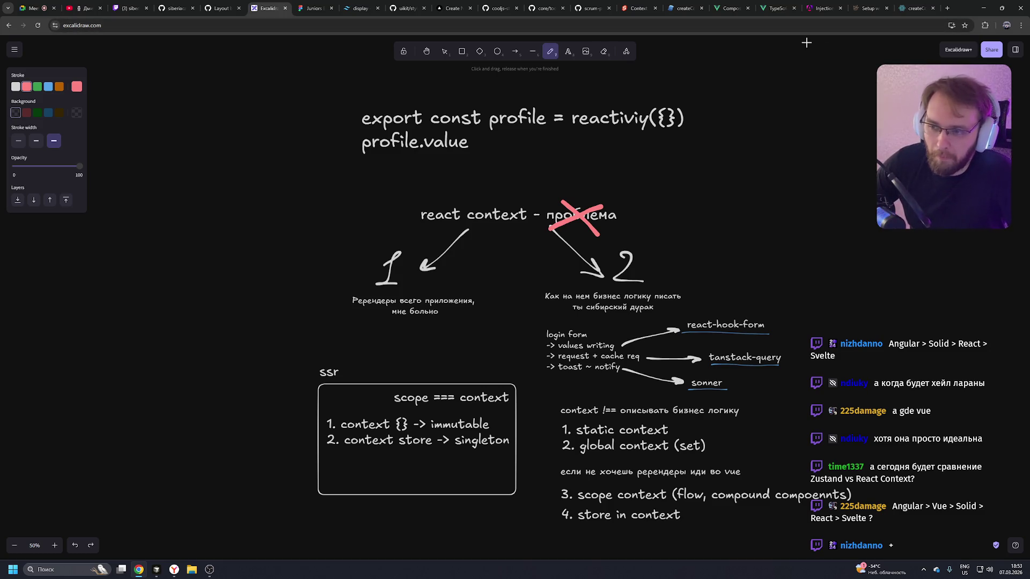
click(813, 9)
Step: Scroll the Angular injection context examples, then search 'tramvai js' and open tramvai.dev
scroll(619, 195, down, 9)
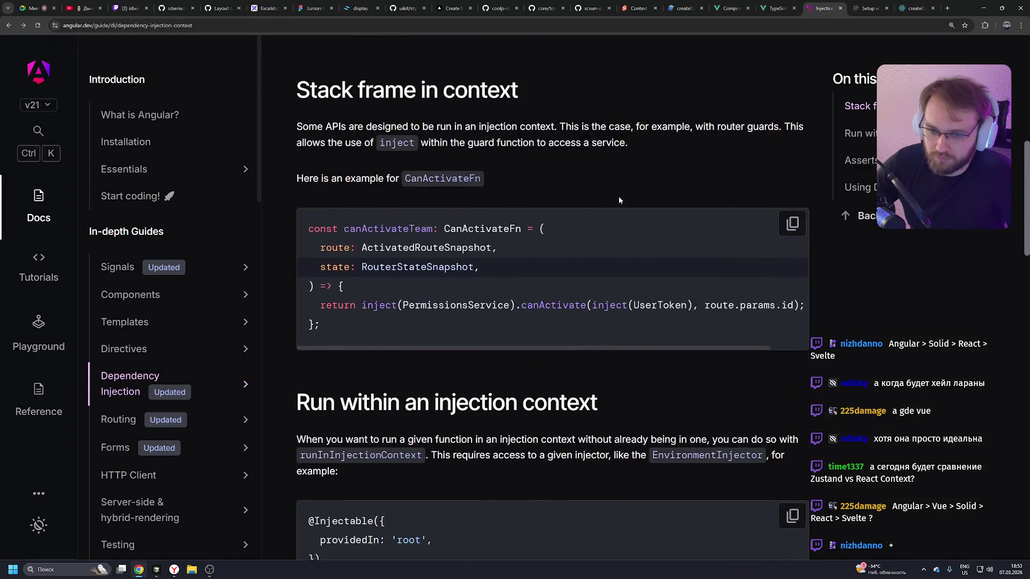
scroll(526, 268, down, 5)
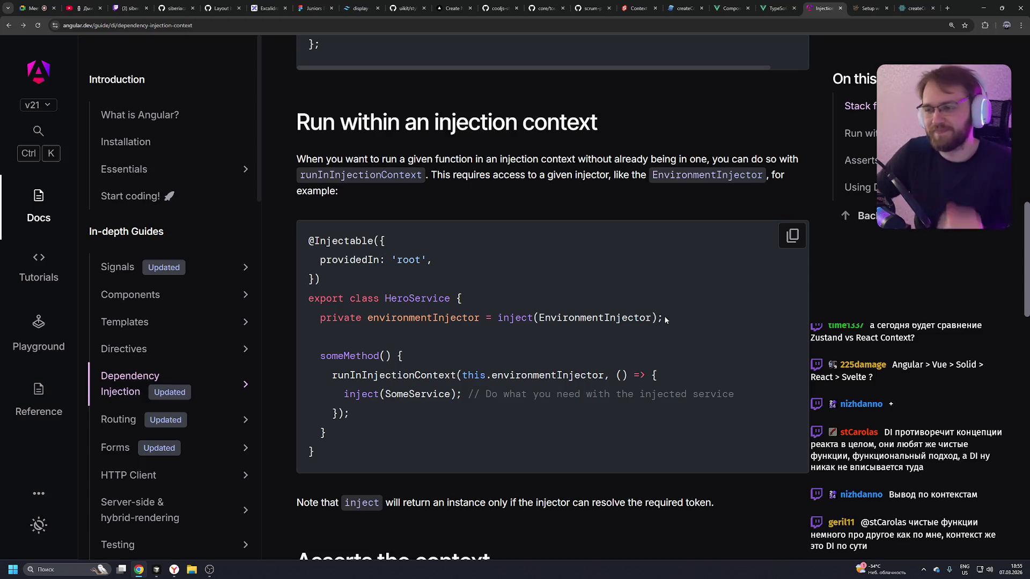
click(760, 26)
text(tra)
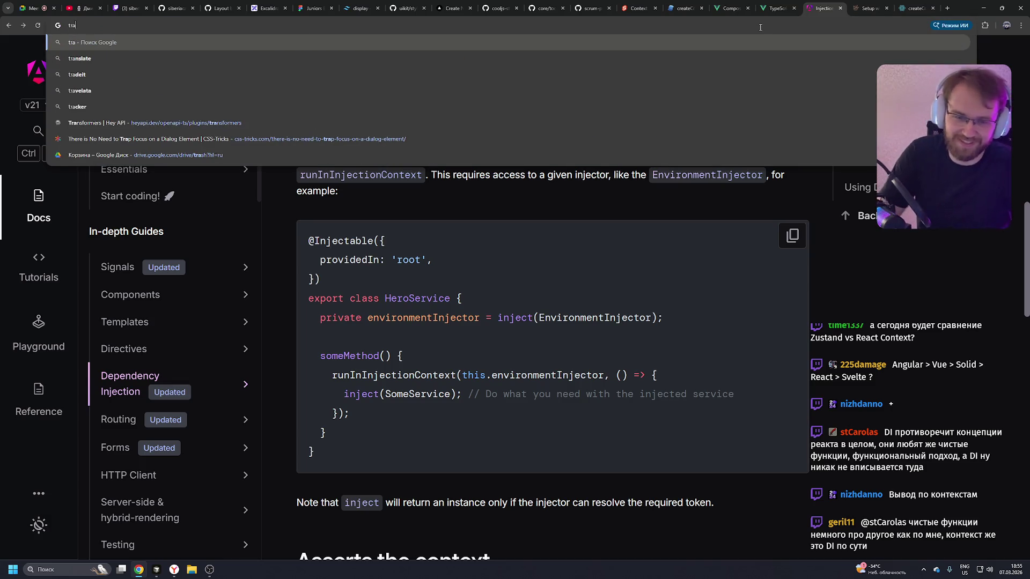
text(mvai js)
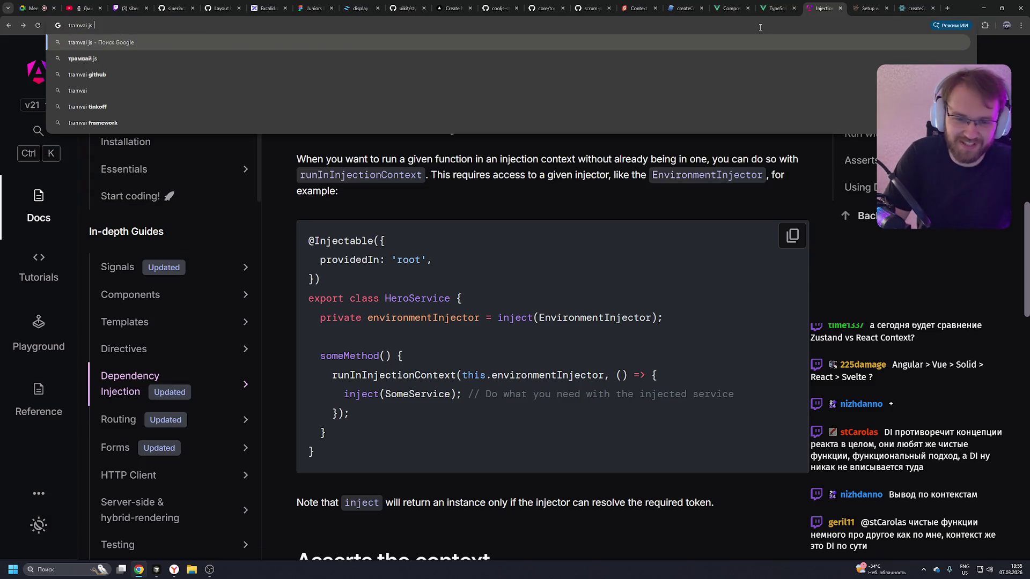
key(Return)
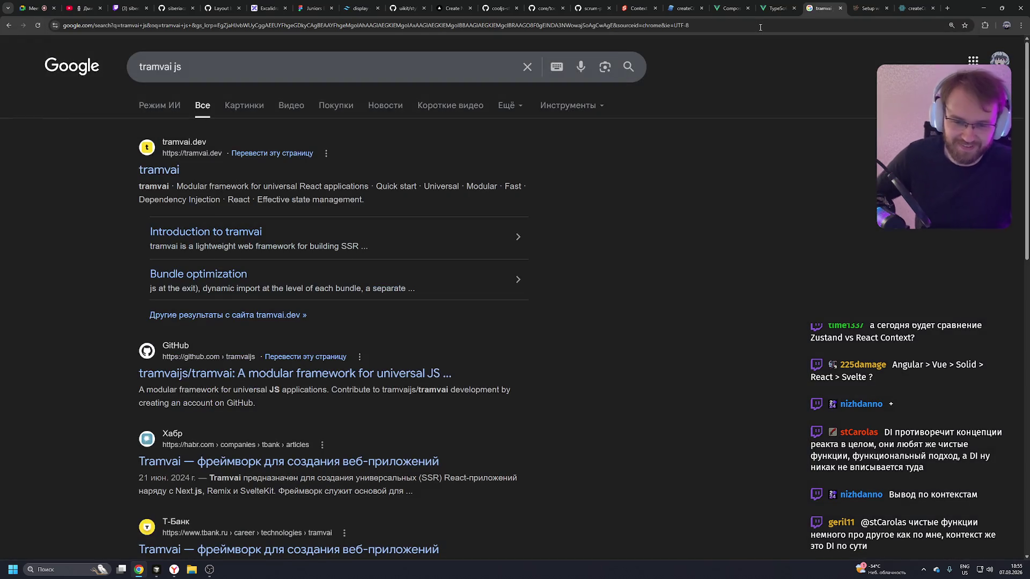
click(168, 168)
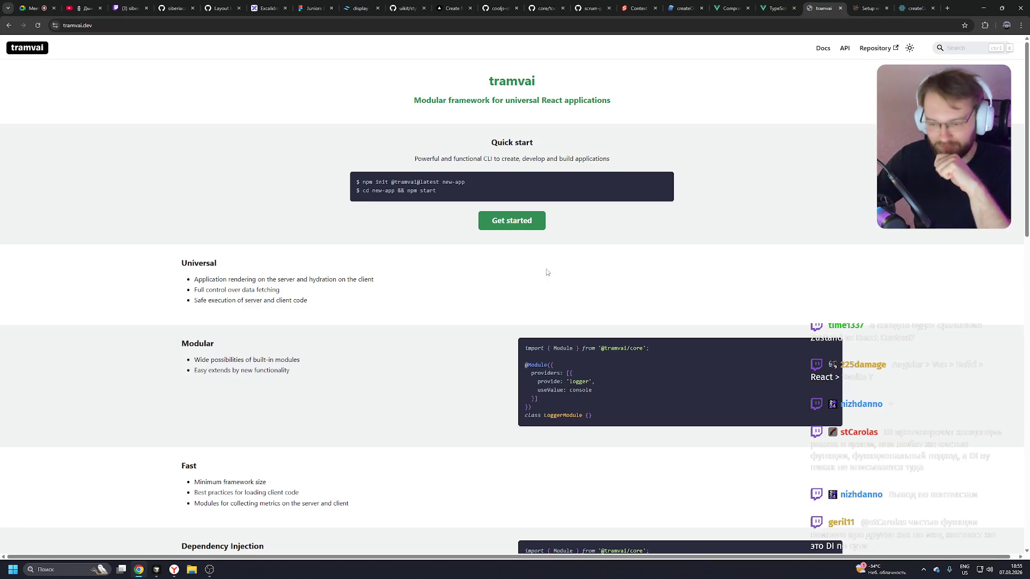
Step: Zoom the tramvai homepage to 125% and switch it to the dark theme
key(ctrl+plus)
key(ctrl+plus)
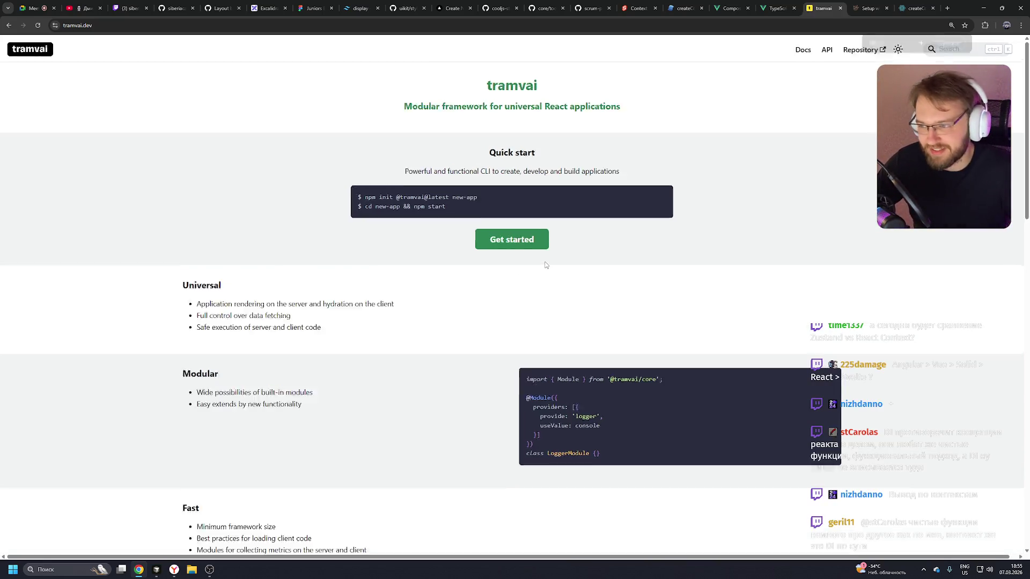
click(882, 53)
scroll(653, 188, down, 6)
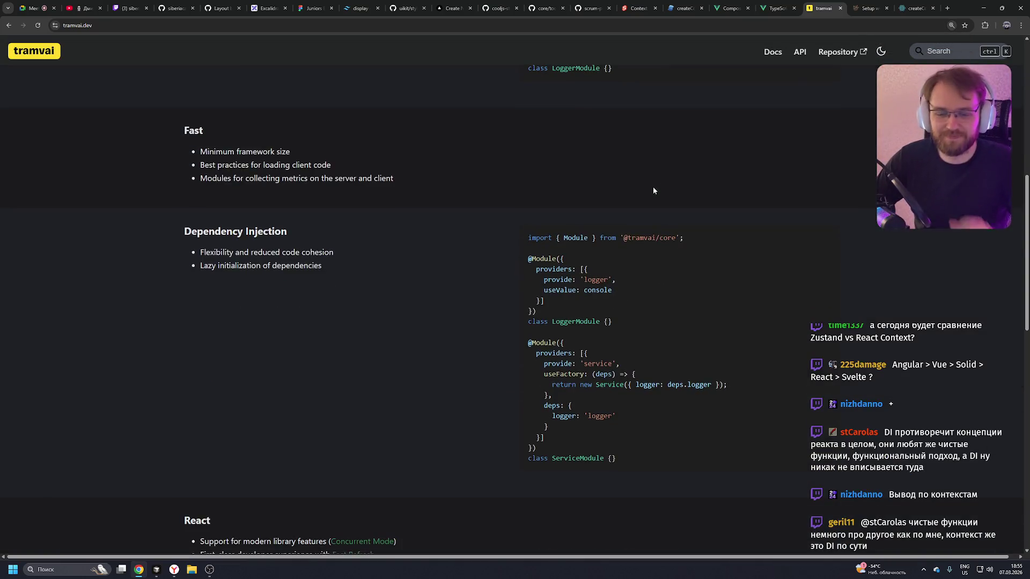
scroll(649, 189, up, 6)
Step: Glance at Get started, return to the homepage and select lines of its first code example
click(518, 268)
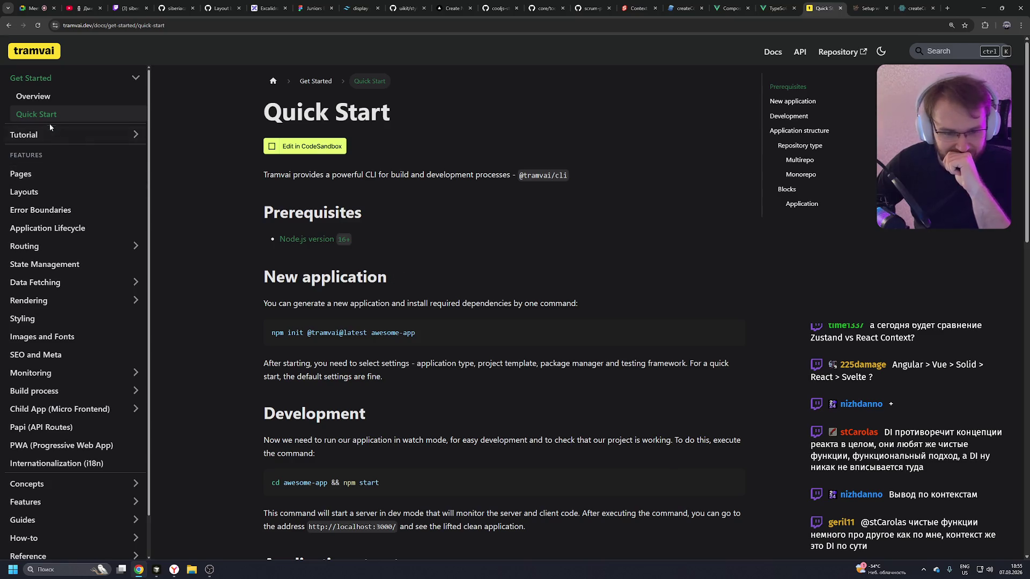
click(34, 51)
scroll(484, 265, down, 10)
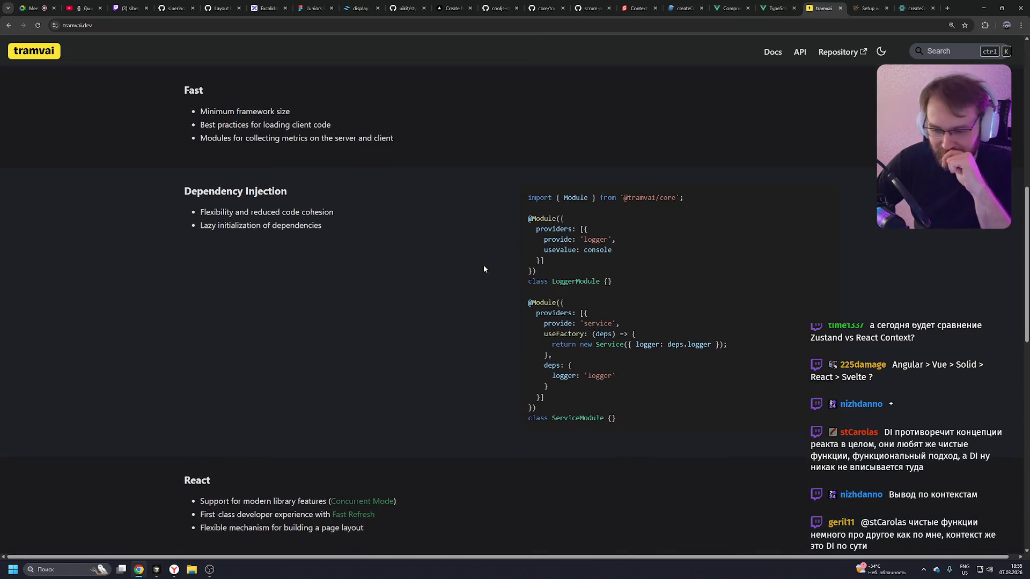
scroll(481, 314, down, 7)
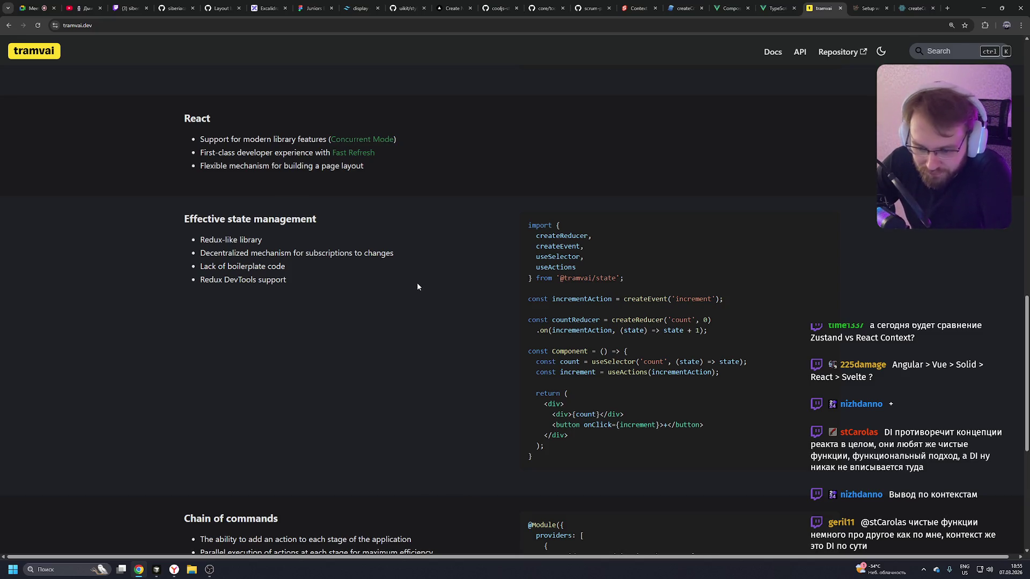
scroll(416, 287, down, 5)
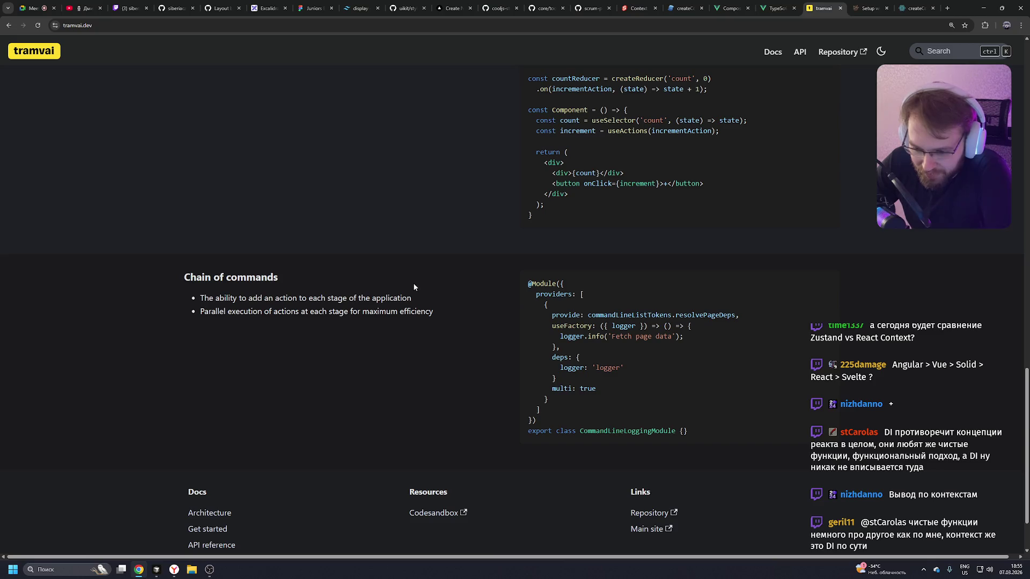
scroll(413, 287, up, 7)
scroll(404, 285, up, 4)
drag(528, 301, 584, 406)
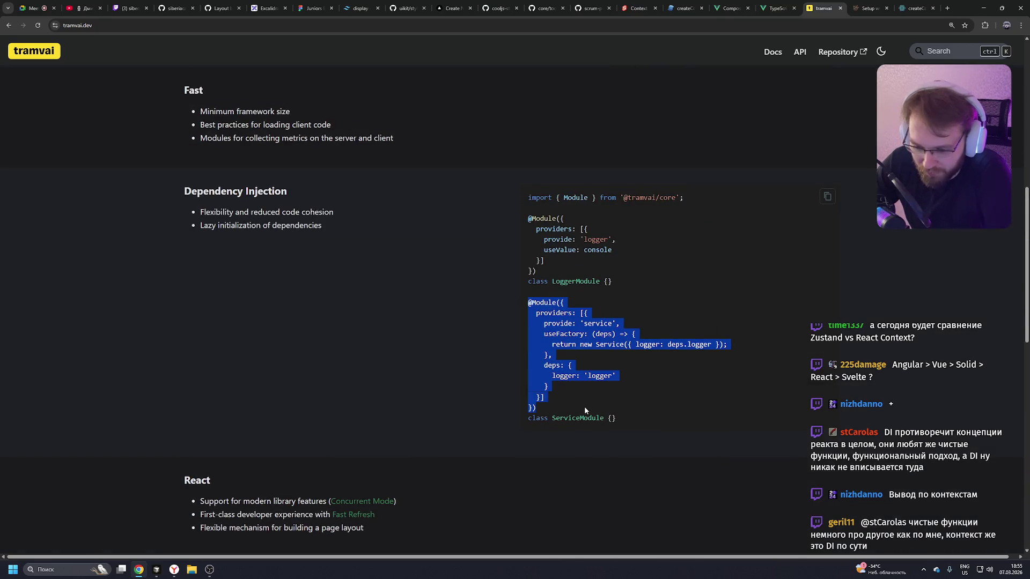
click(584, 407)
Step: Highlight lines of the Component example and the ServiceModule code on the homepage
scroll(582, 319, down, 6)
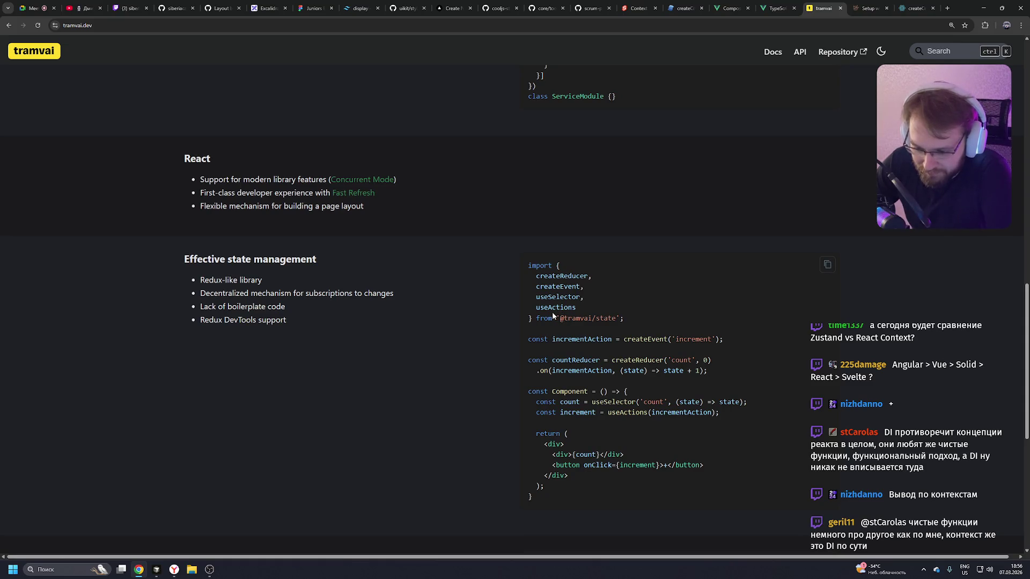
drag(724, 415, 523, 395)
click(655, 385)
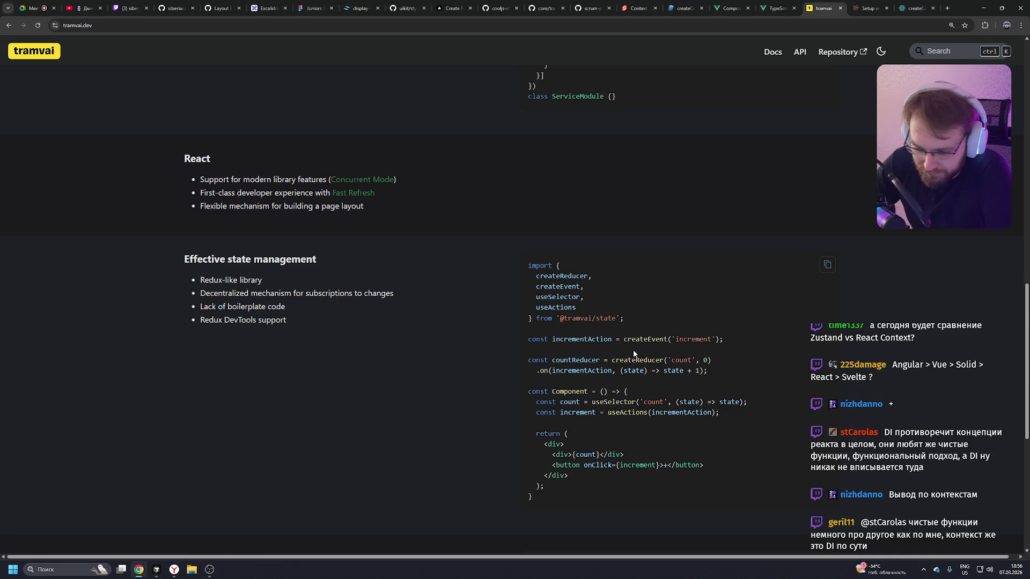
scroll(630, 346, up, 6)
mouse_move(569, 304)
mouse_down()
mouse_move(590, 378)
mouse_move(617, 421)
mouse_up()
click(615, 388)
drag(534, 313, 618, 387)
click(618, 387)
Step: Highlight LoggerModule, then the createEvent increment line and the counter code through to the end
scroll(617, 341, down, 5)
scroll(616, 343, down, 2)
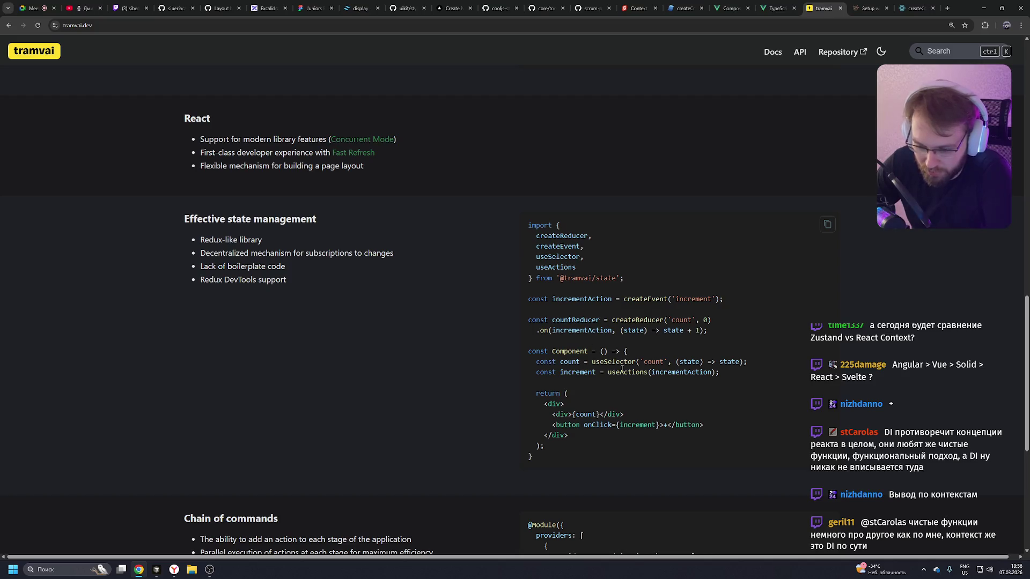
scroll(609, 340, down, 6)
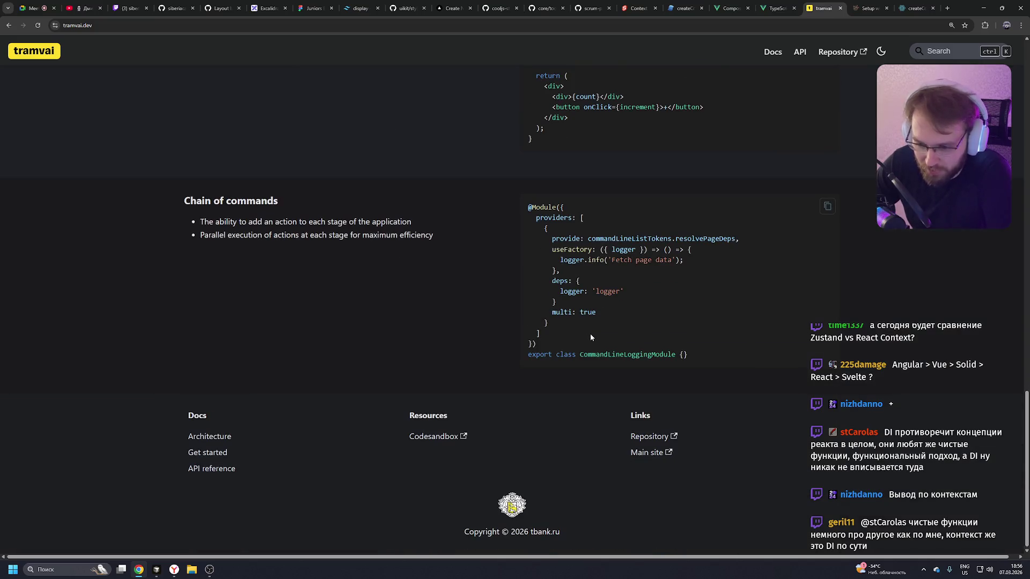
scroll(591, 334, up, 8)
scroll(591, 332, up, 6)
double_click(577, 326)
scroll(628, 328, down, 4)
scroll(623, 331, down, 2)
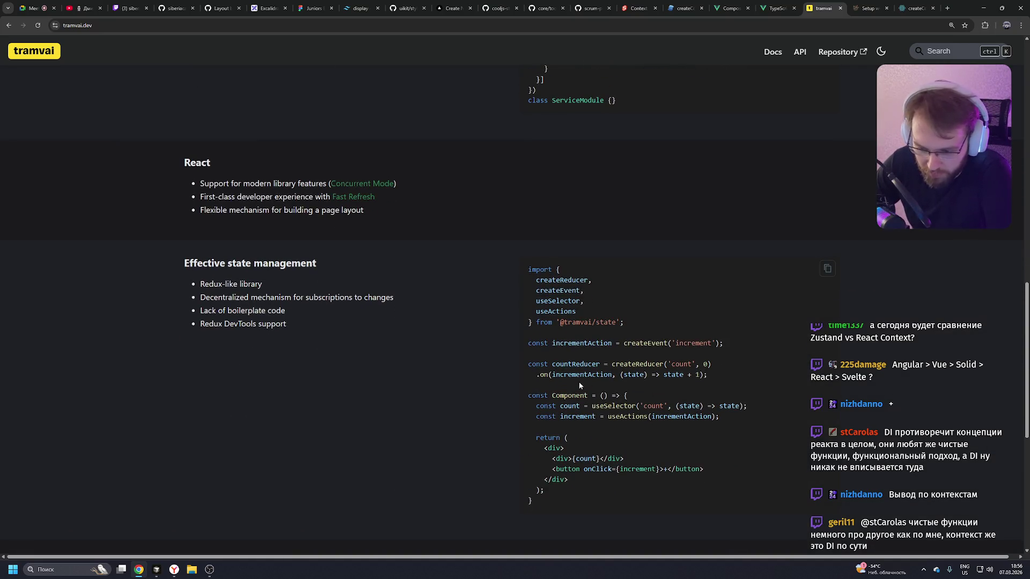
drag(719, 352, 570, 346)
click(597, 354)
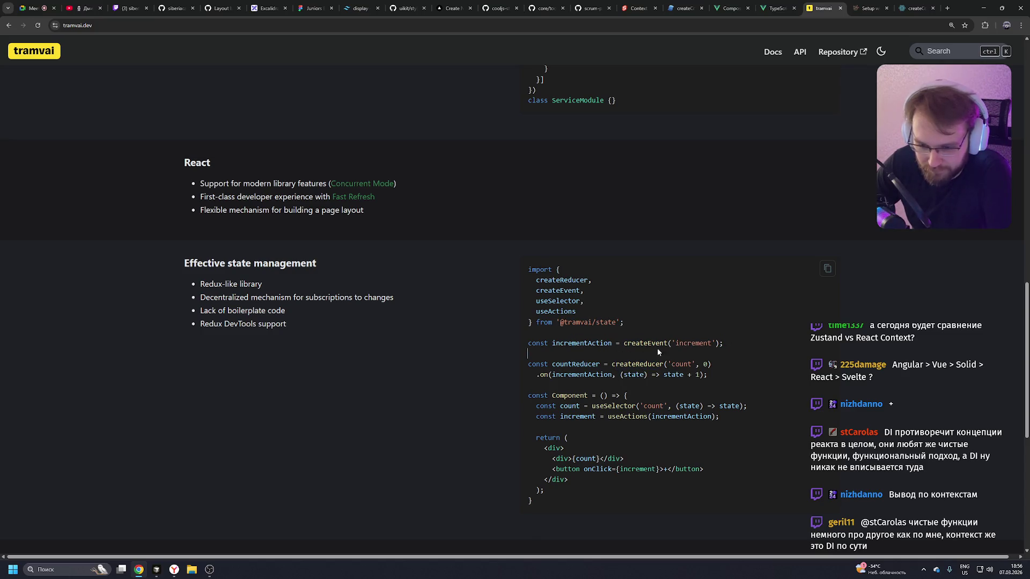
mouse_move(559, 365)
mouse_down()
mouse_move(522, 337)
mouse_move(539, 350)
mouse_move(594, 512)
mouse_up()
click(632, 353)
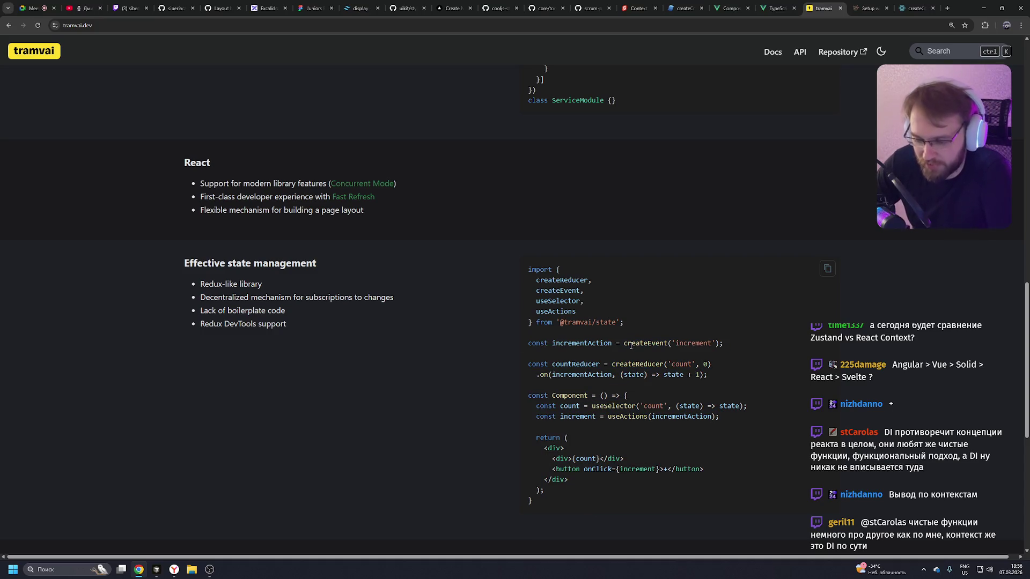
Step: View Rendering > Server-Side Rendering in the docs, then return to the homepage's state management section
scroll(590, 348, up, 10)
scroll(590, 353, up, 3)
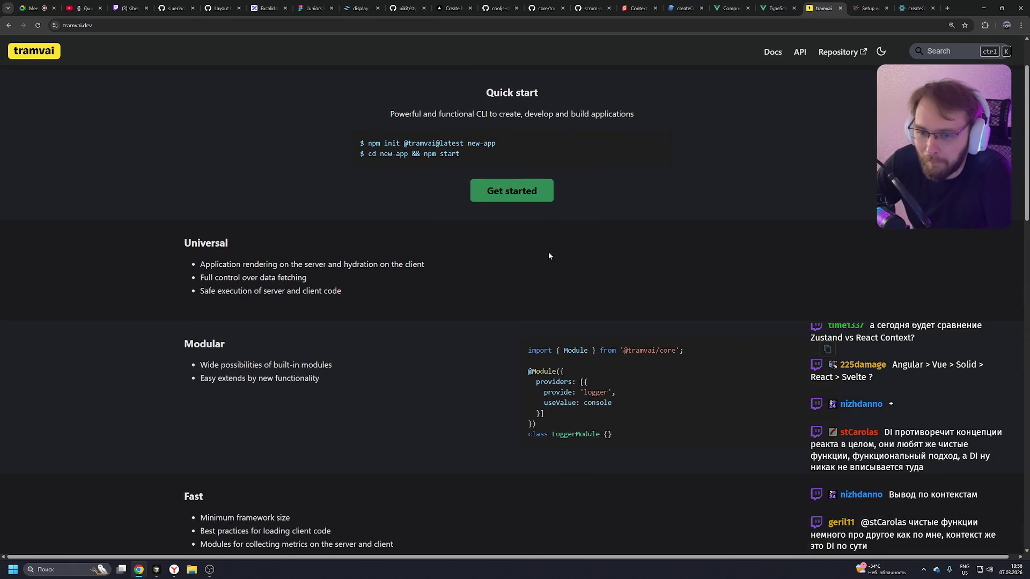
click(511, 197)
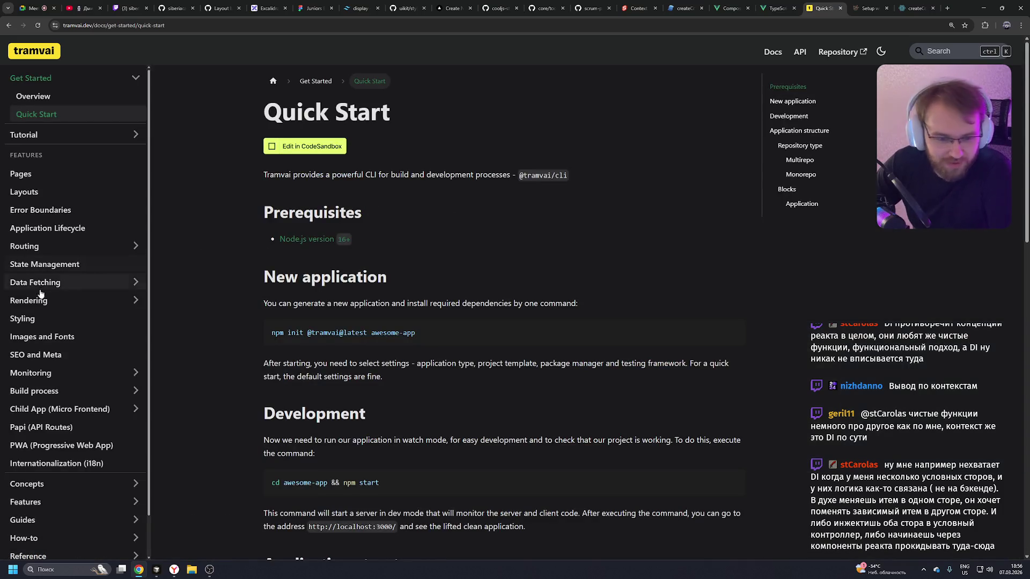
click(102, 301)
click(104, 320)
scroll(322, 258, down, 3)
scroll(308, 256, up, 3)
click(273, 81)
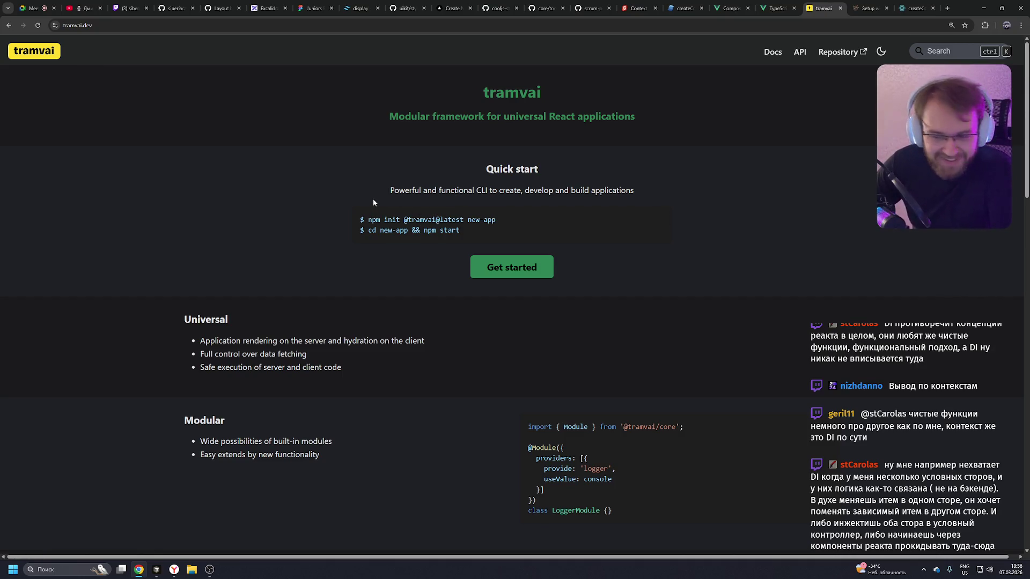
scroll(373, 202, down, 12)
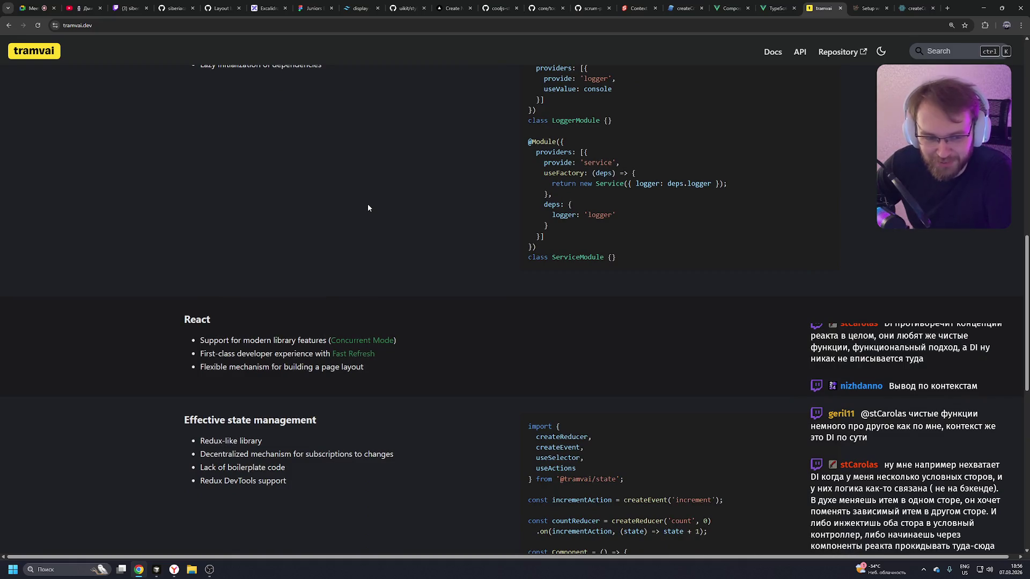
scroll(370, 204, down, 4)
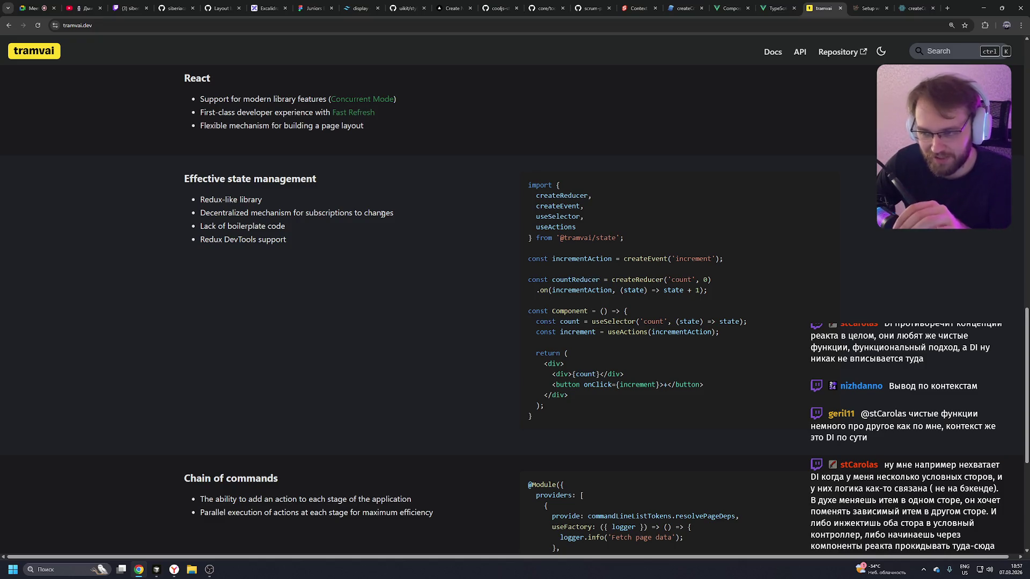
Step: Search Google for 'create sahrd composable' and open the VueUse createSharedComposable result
click(762, 4)
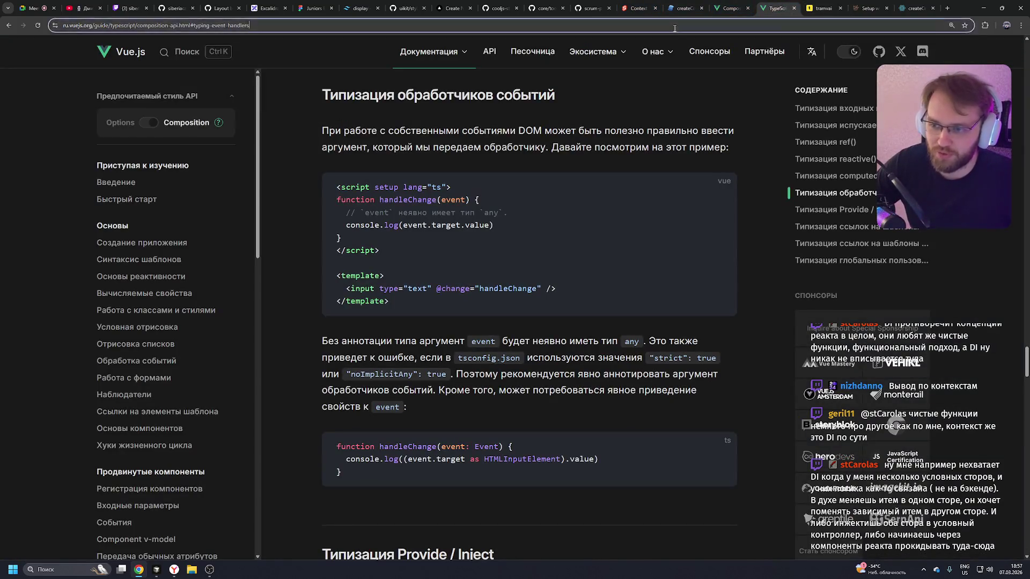
click(674, 27)
text(create sahrd com)
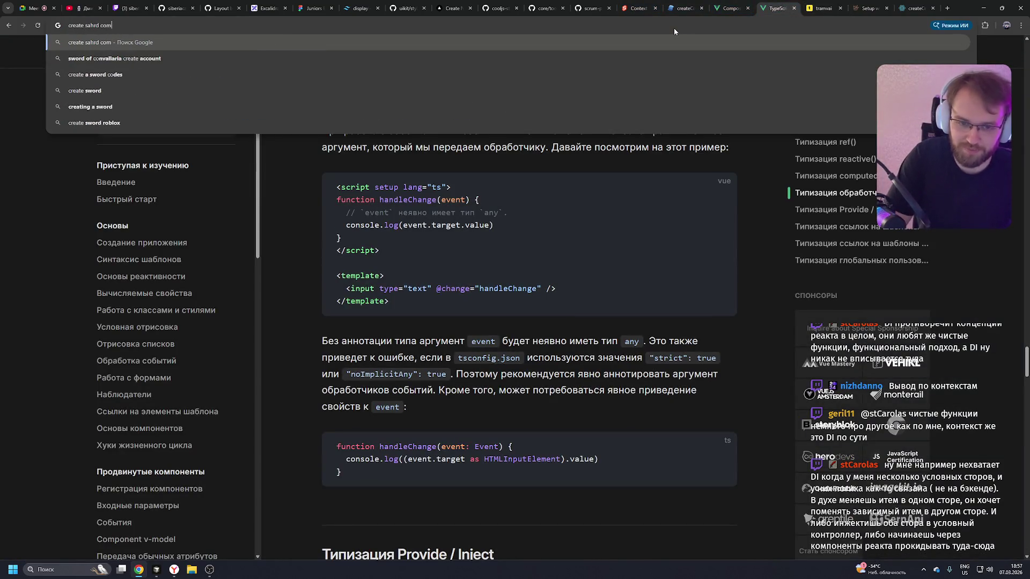
text(posable)
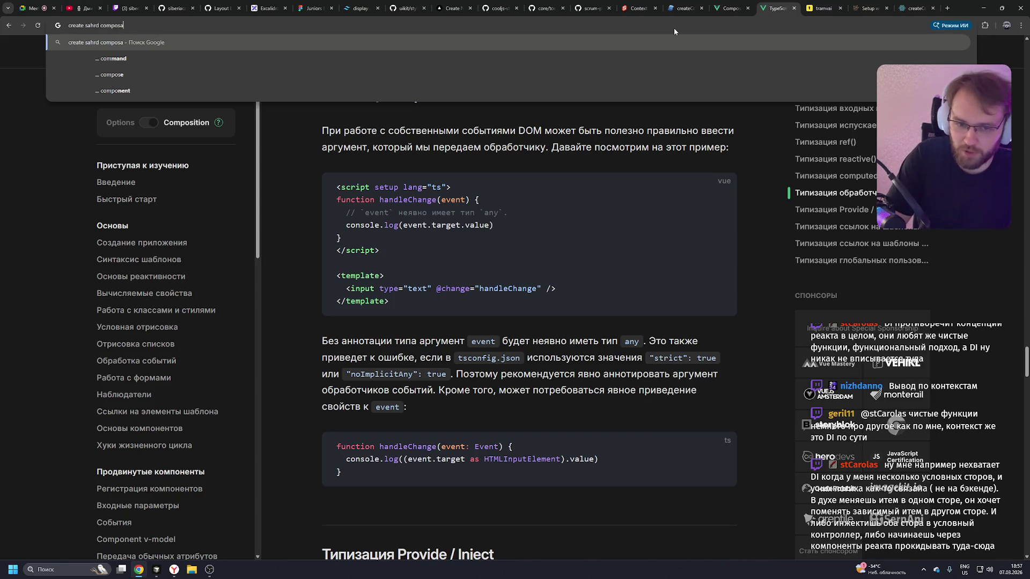
key(Return)
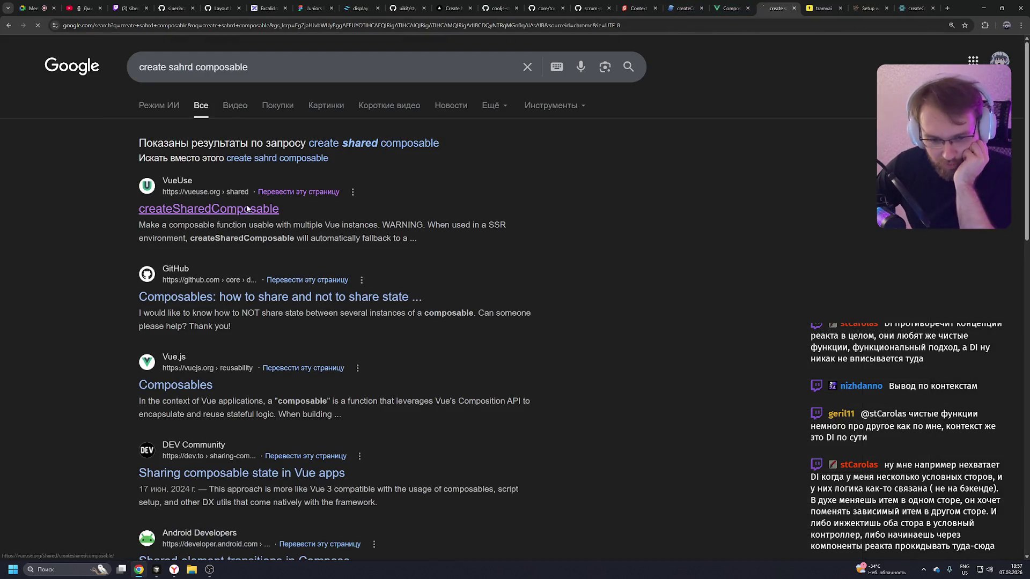
click(204, 208)
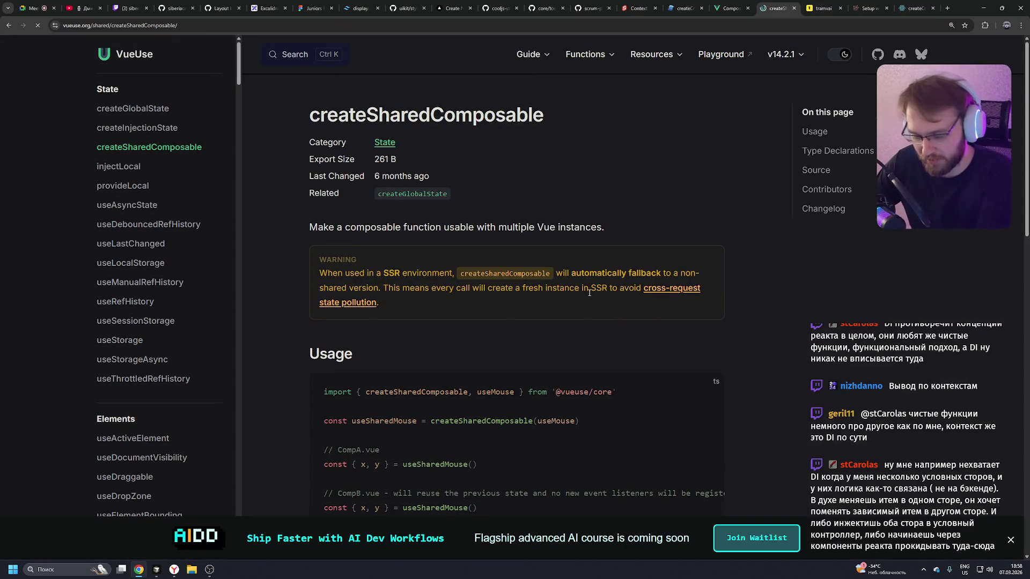
Step: Highlight the useSharedMouse definition, createSharedComposable, useMouse, and the CompA and CompB calls
scroll(558, 287, down, 2)
triple_click(344, 301)
click(455, 310)
drag(431, 302, 536, 302)
click(576, 302)
double_click(576, 302)
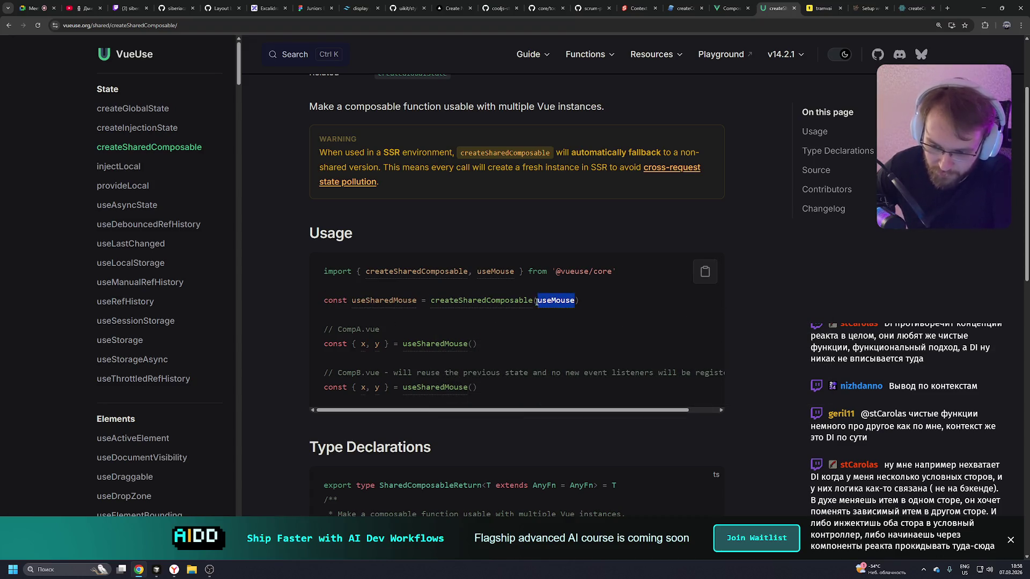
drag(478, 344, 326, 342)
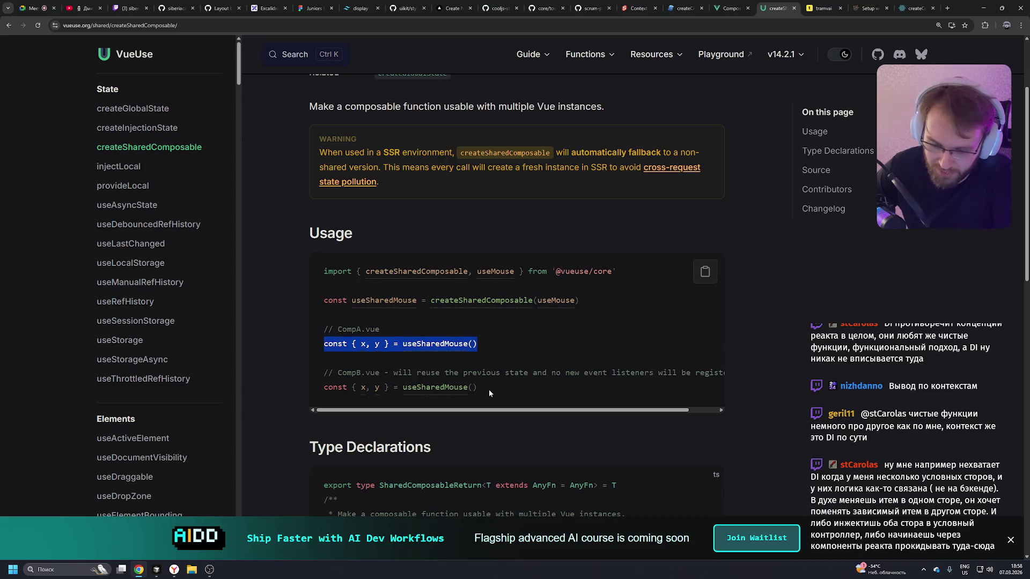
drag(485, 388, 324, 388)
click(393, 358)
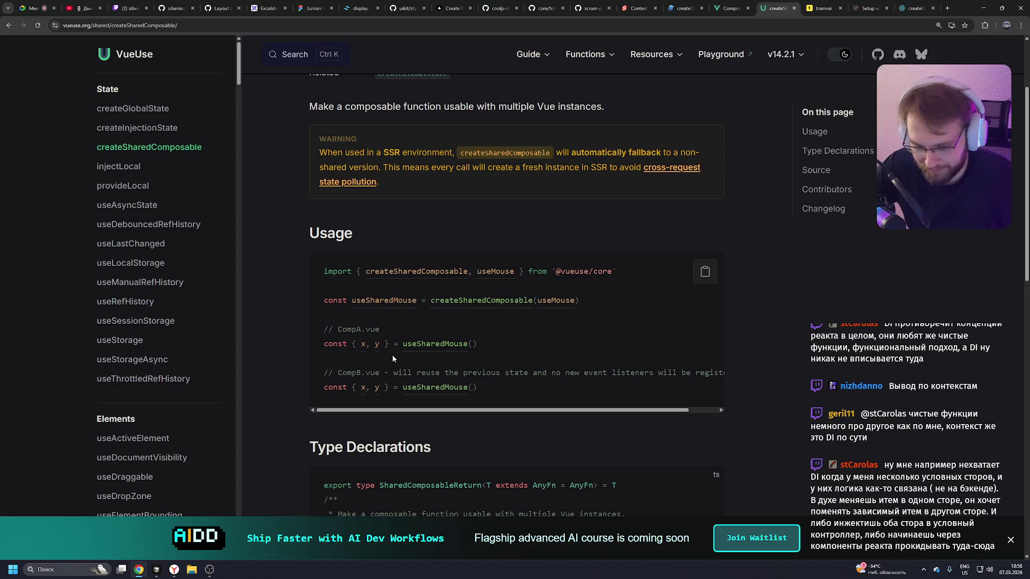
Step: Highlight the useSharedMouse definition line twice more while explaining it
triple_click(315, 301)
click(355, 314)
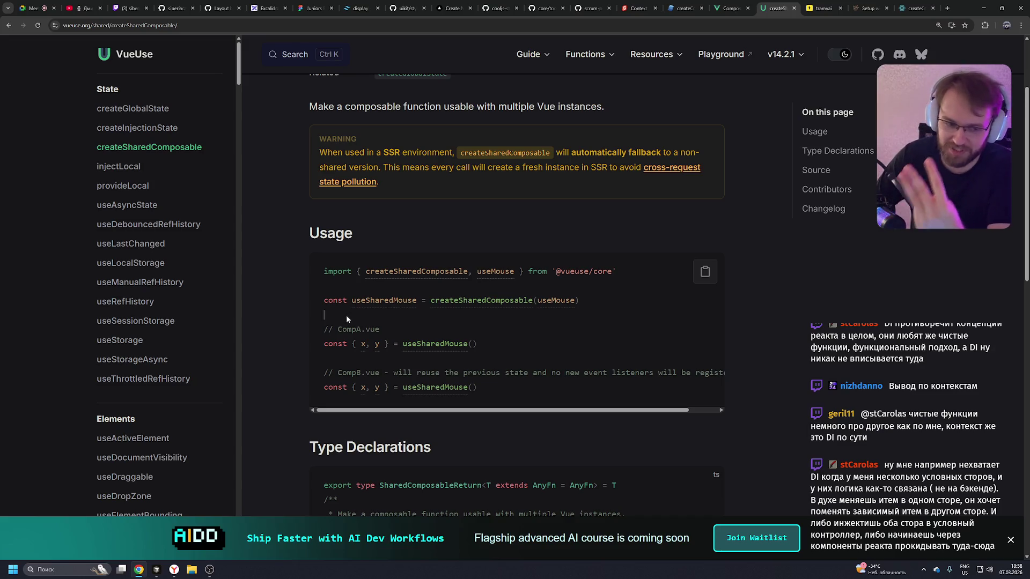
drag(346, 314, 312, 306)
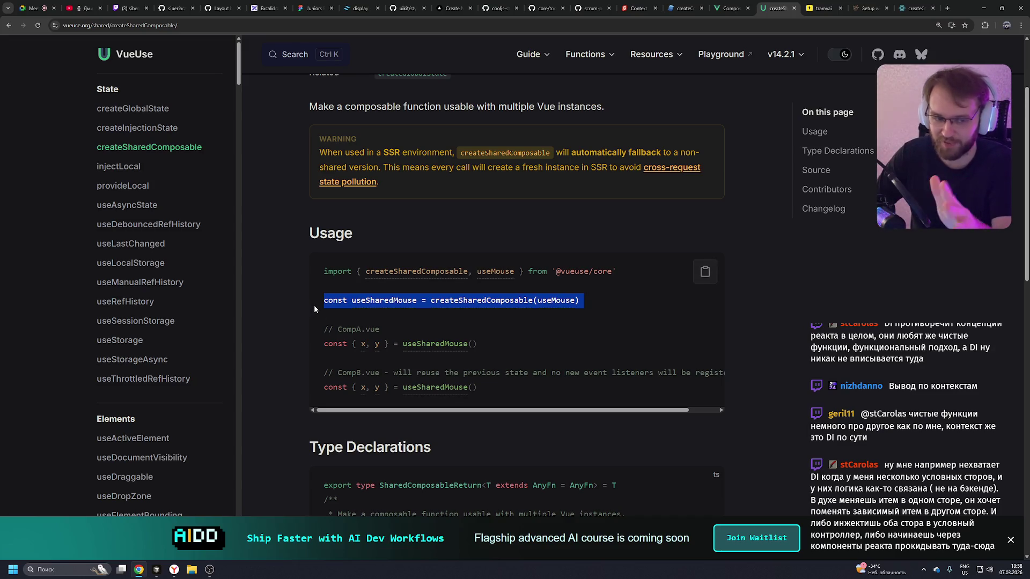
click(337, 307)
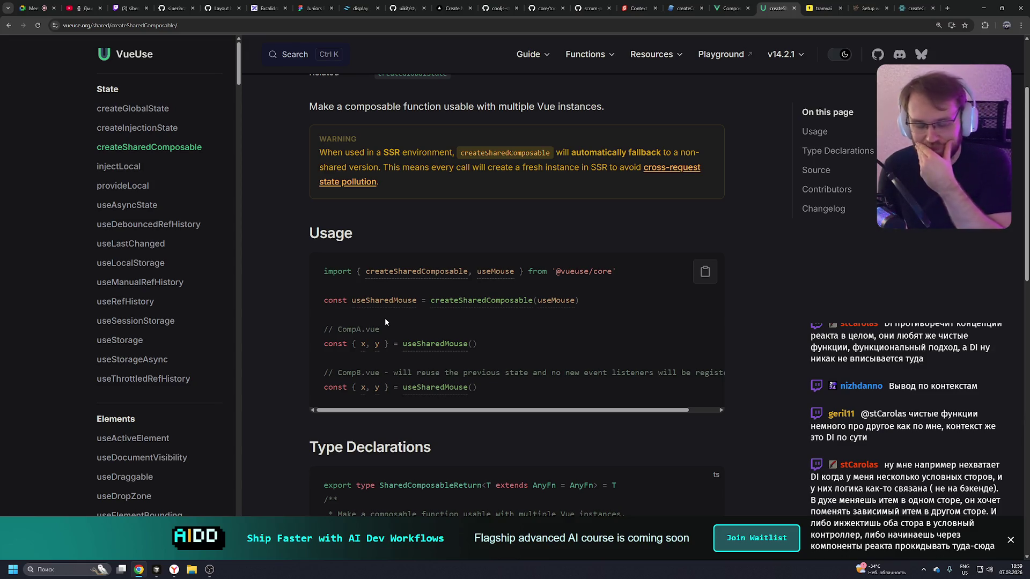
Step: Close the Google Meet call tab, switching to another window before and after
key(alt+Tab)
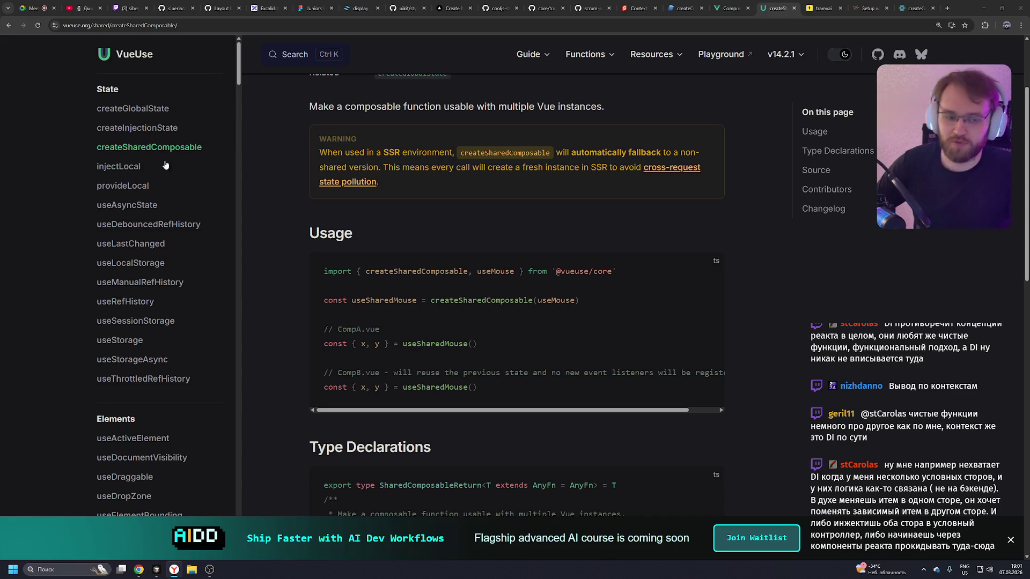
click(54, 9)
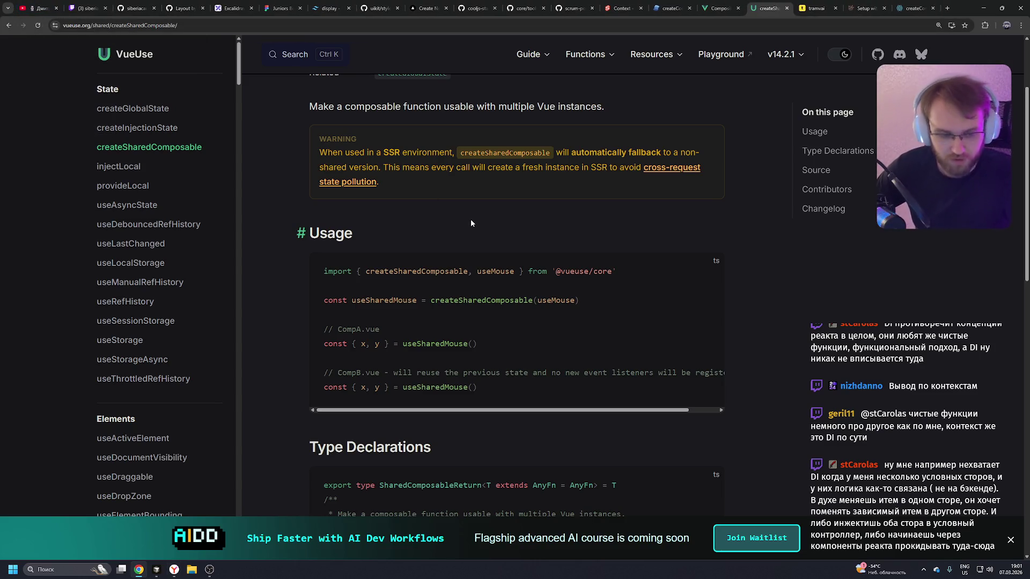
key(alt+Tab)
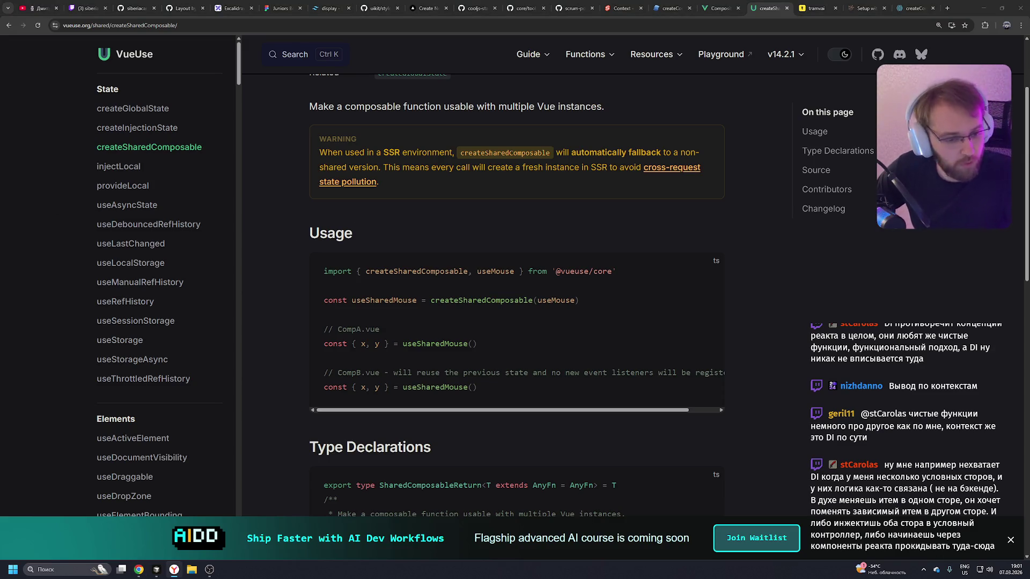